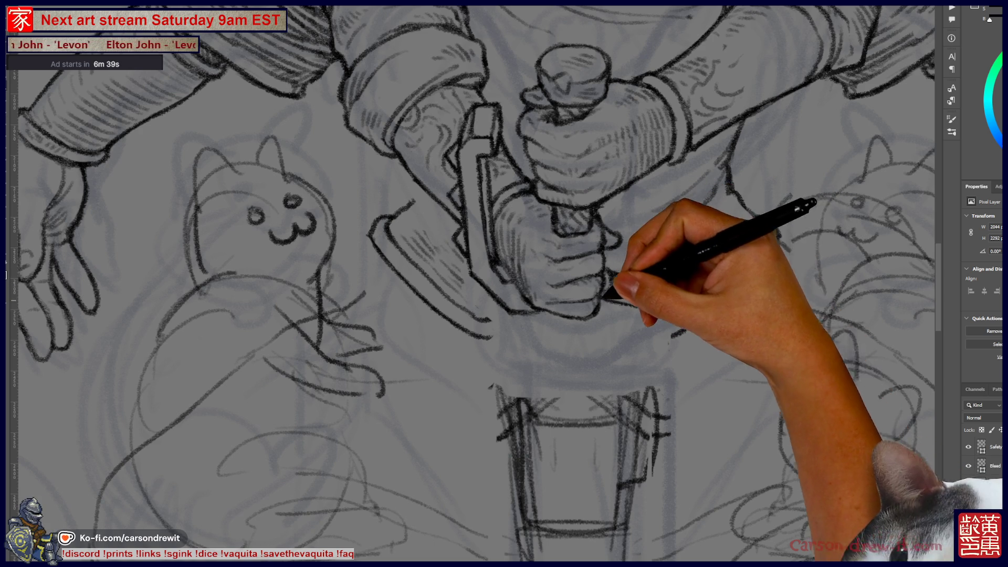
# Redraw the hilt box below the sword grip with firmer, darker strokes, including its right edge
pyautogui.scroll(-5, 656, 276)
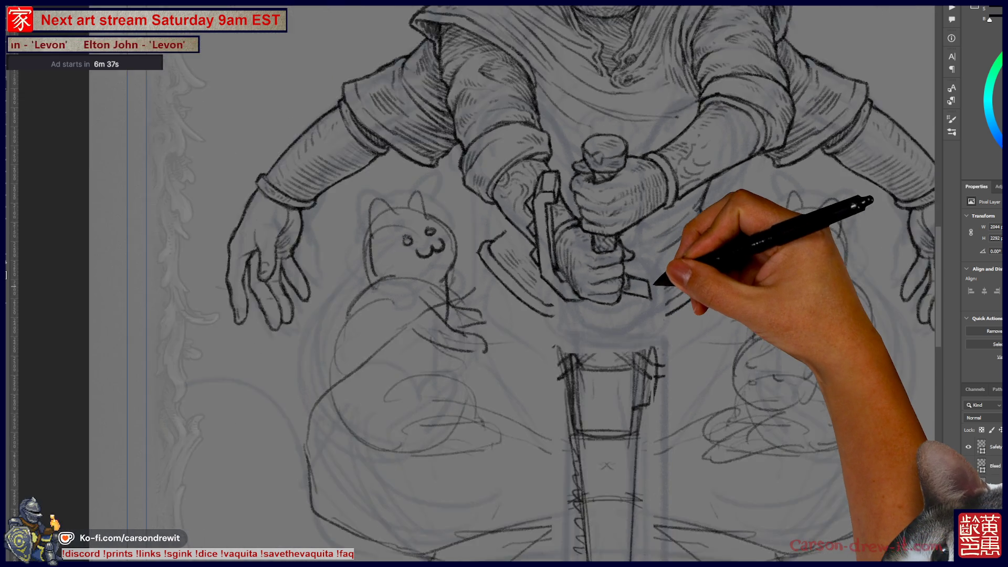
pyautogui.scroll(3, 639, 311)
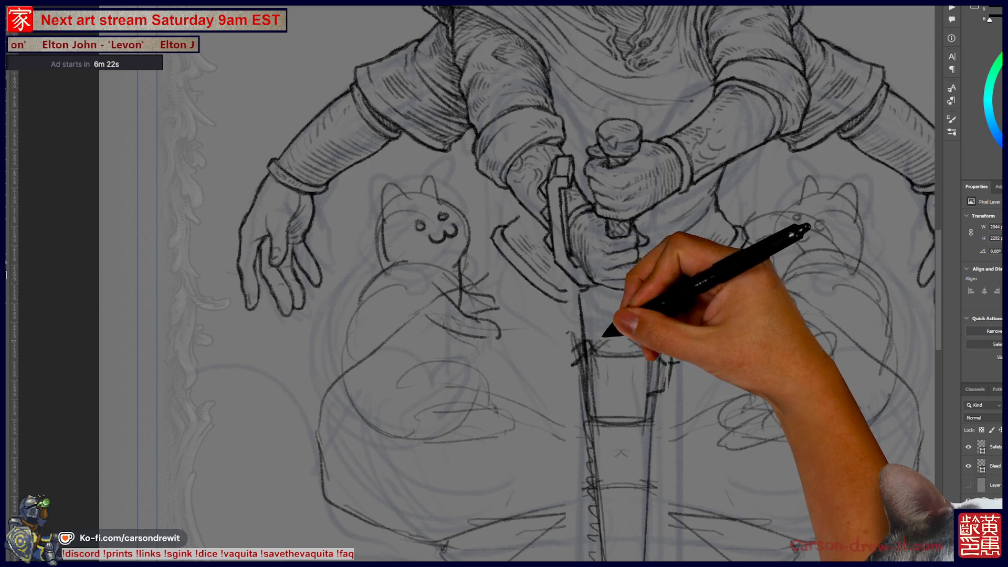
pyautogui.moveTo(602, 353)
pyautogui.mouseDown()
pyautogui.moveTo(601, 370)
pyautogui.moveTo(631, 385)
pyautogui.mouseUp()
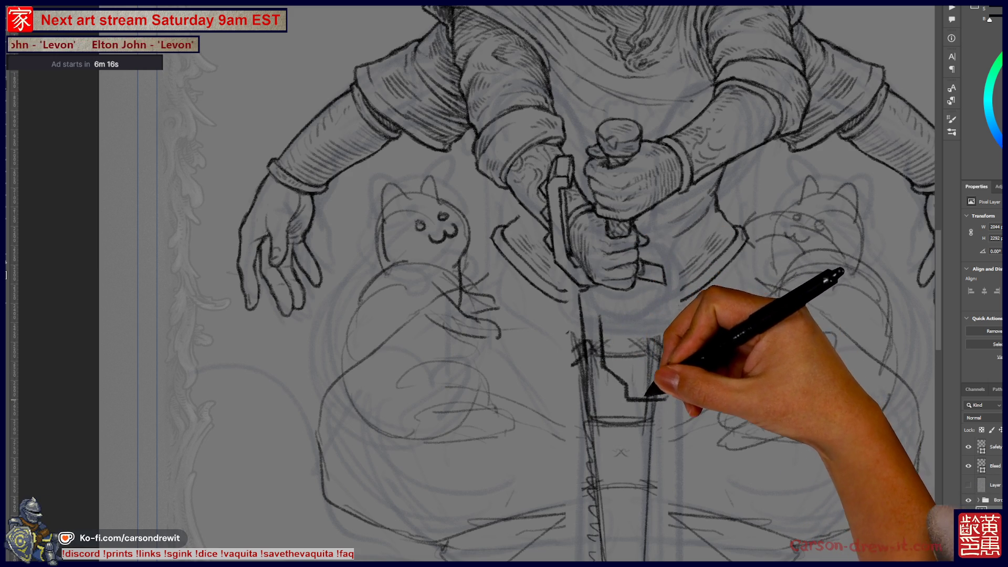
pyautogui.moveTo(612, 379); pyautogui.dragTo(659, 395)
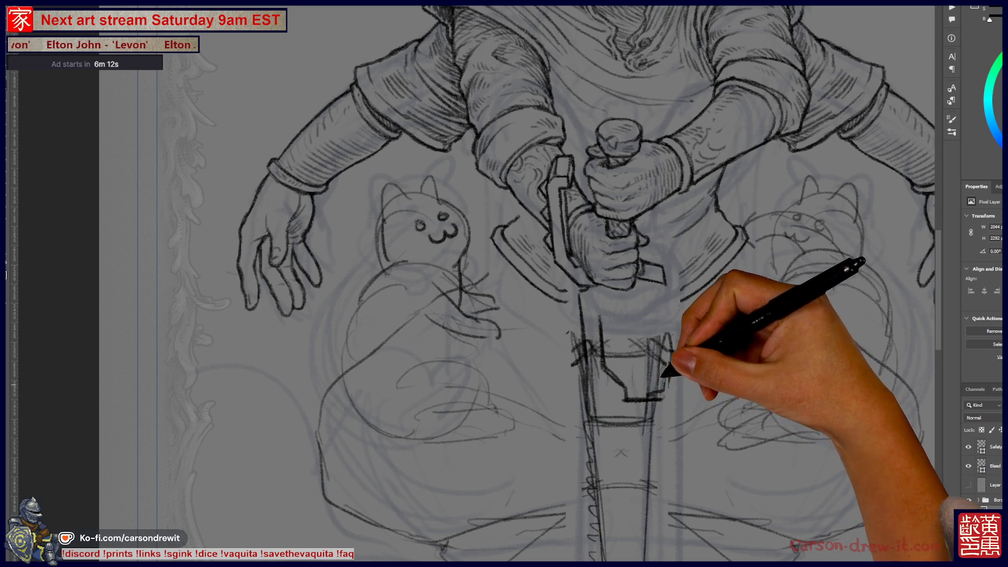
pyautogui.moveTo(667, 341); pyautogui.dragTo(672, 392)
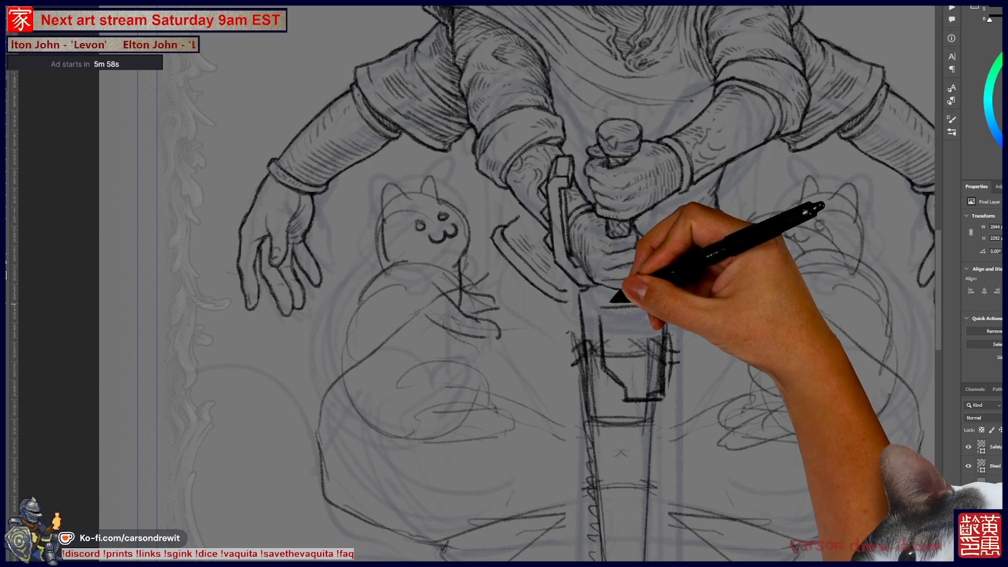
pyautogui.press('ctrl')
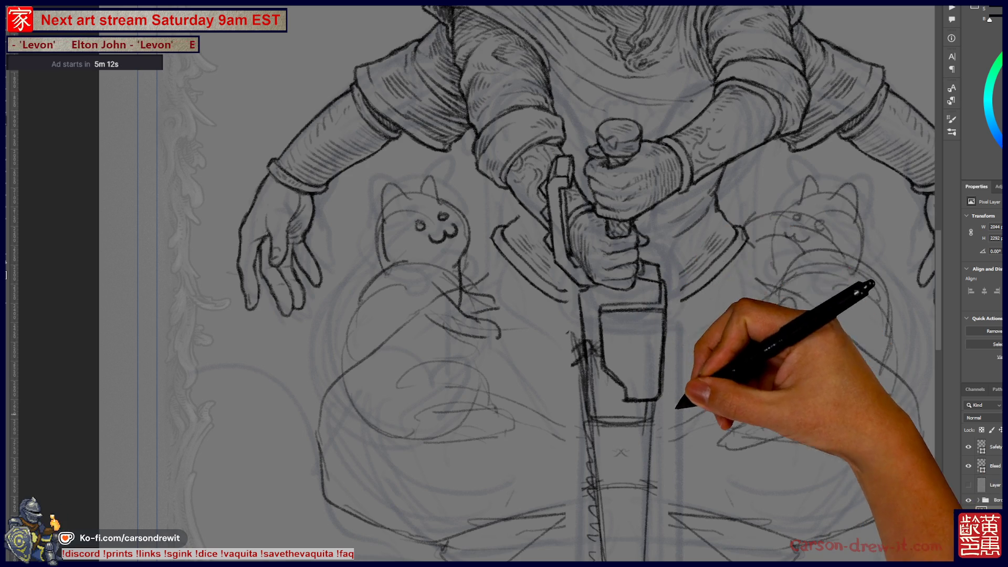
# Draw a vertical slot and a stack of horizontal bars inside the sword's hilt box
pyautogui.scroll(5, 473, 284)
pyautogui.scroll(-5, 473, 284)
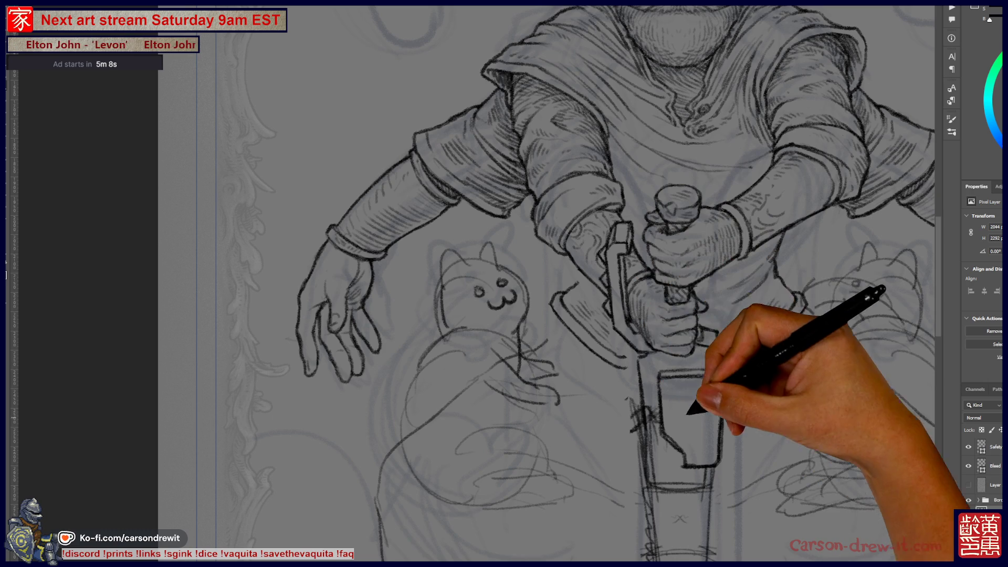
pyautogui.press('ctrl')
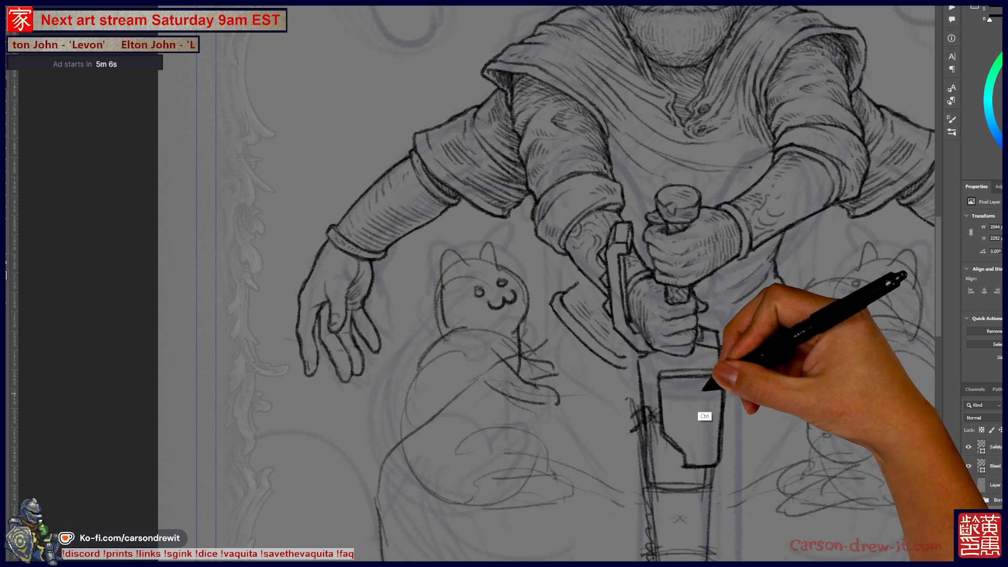
pyautogui.moveTo(683, 391)
pyautogui.mouseDown()
pyautogui.moveTo(716, 387)
pyautogui.moveTo(702, 396)
pyautogui.moveTo(719, 404)
pyautogui.mouseUp()
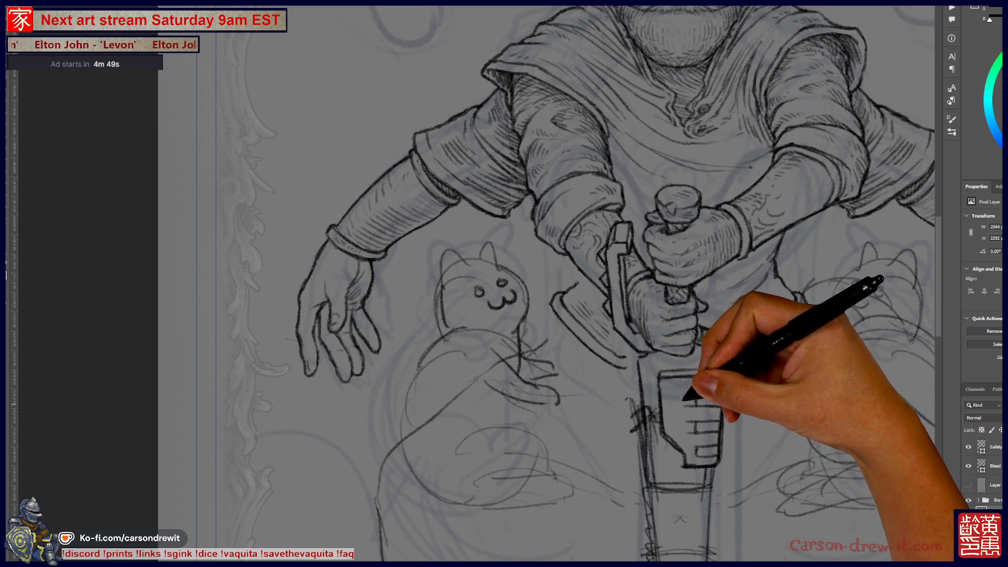
pyautogui.moveTo(696, 437)
pyautogui.mouseDown()
pyautogui.moveTo(720, 434)
pyautogui.moveTo(720, 408)
pyautogui.mouseUp()
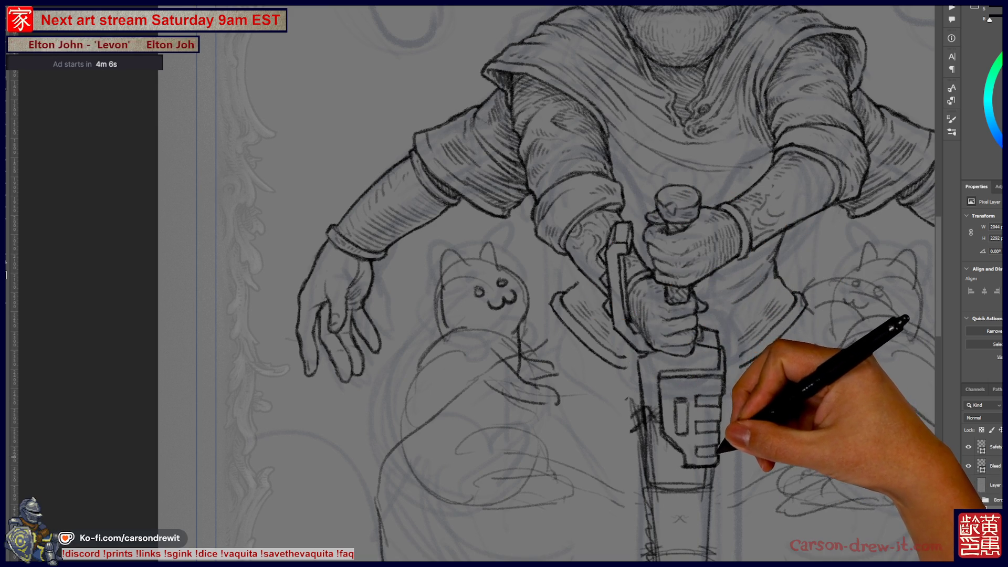
pyautogui.press('ctrl')
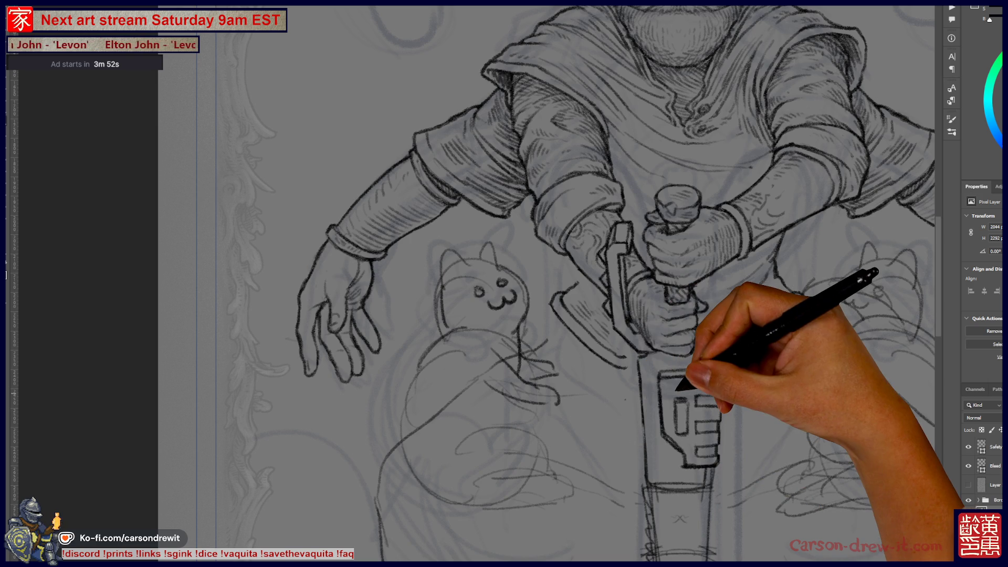
pyautogui.scroll(-2, 683, 393)
pyautogui.scroll(-2, 677, 388)
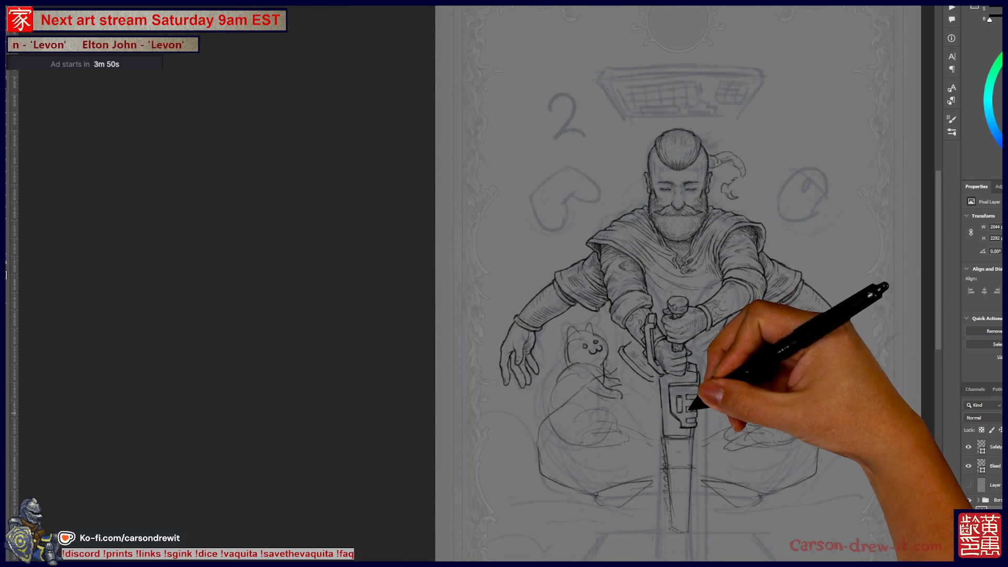
# Zoom in and ink the hilt's outline, adding a round ring and a small circle
pyautogui.scroll(4, 701, 434)
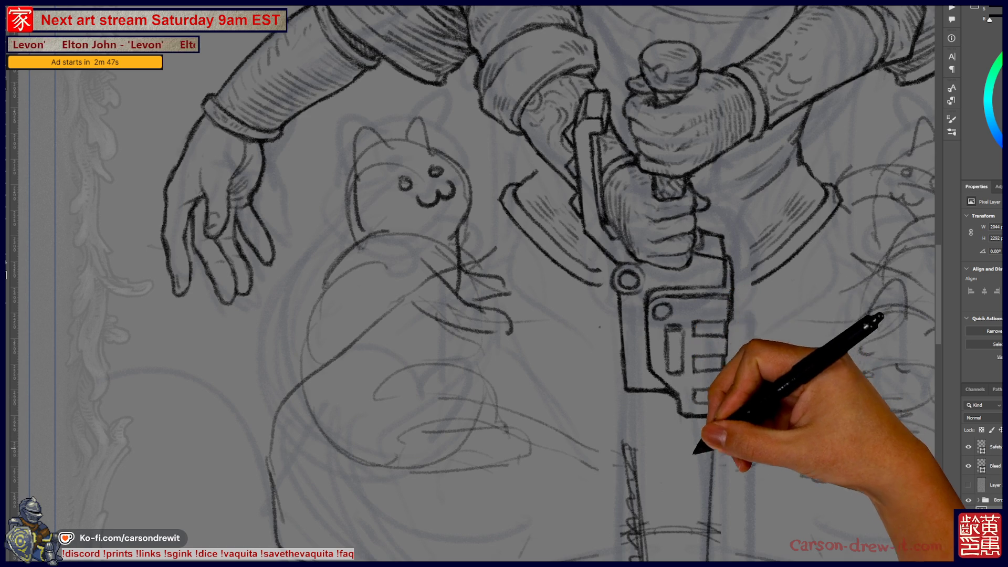
pyautogui.scroll(2, 473, 284)
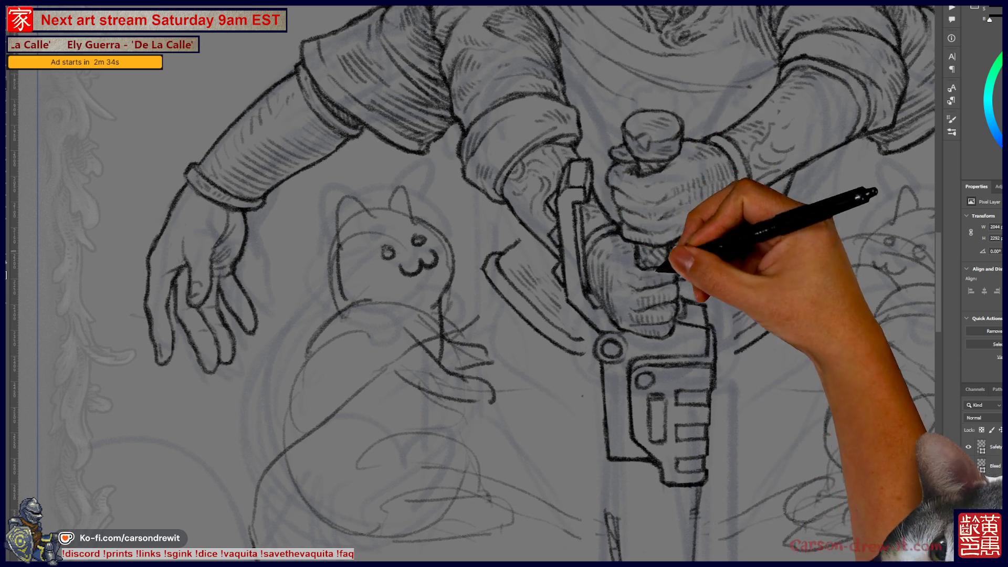
pyautogui.moveTo(675, 252)
pyautogui.mouseDown()
pyautogui.moveTo(627, 439)
pyautogui.moveTo(567, 415)
pyautogui.mouseUp()
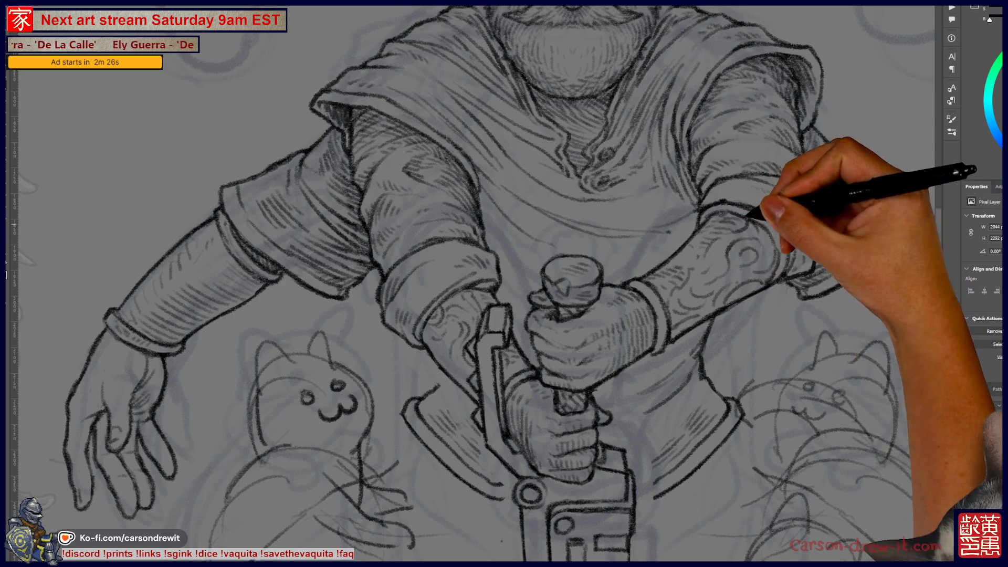
pyautogui.scroll(-3, 473, 283)
pyautogui.scroll(3, 473, 283)
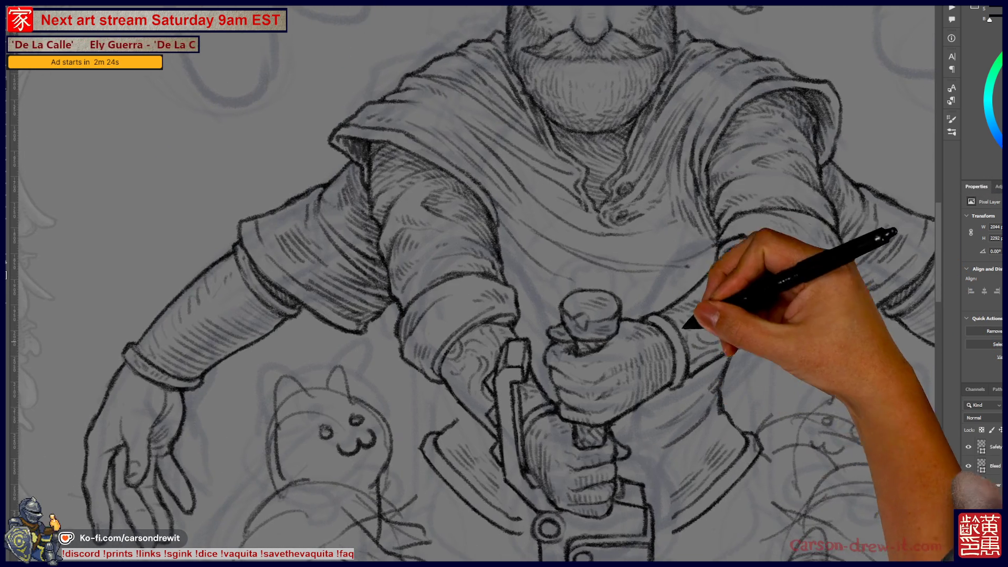
pyautogui.scroll(-5, 472, 283)
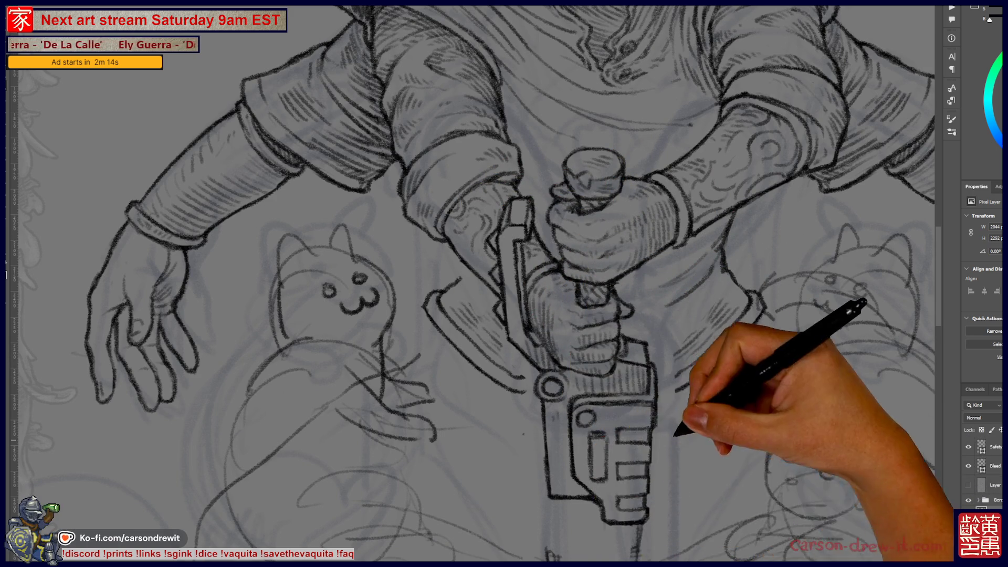
pyautogui.scroll(6, 472, 284)
pyautogui.scroll(-6, 472, 283)
pyautogui.scroll(-1, 472, 284)
pyautogui.scroll(-5, 473, 283)
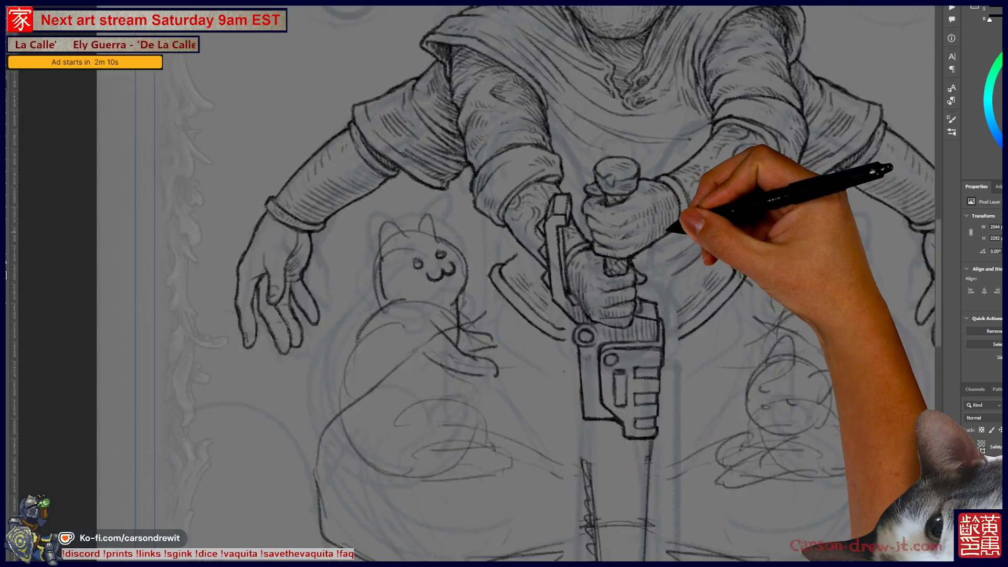
pyautogui.scroll(-5, 504, 284)
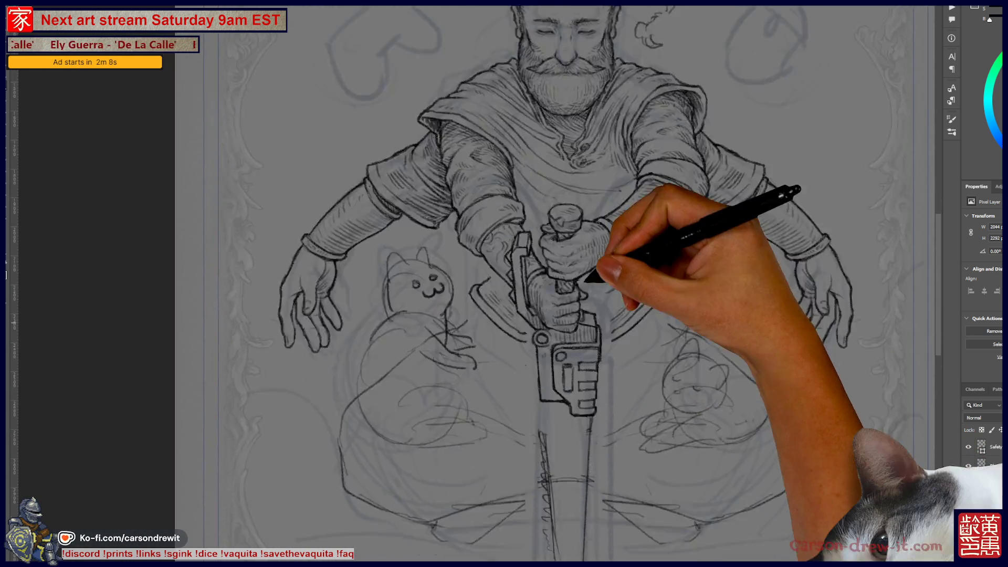
# Re-ink the hilt's ring, slot and bars boldly, then zoom out to the whole figure
pyautogui.scroll(3, 517, 241)
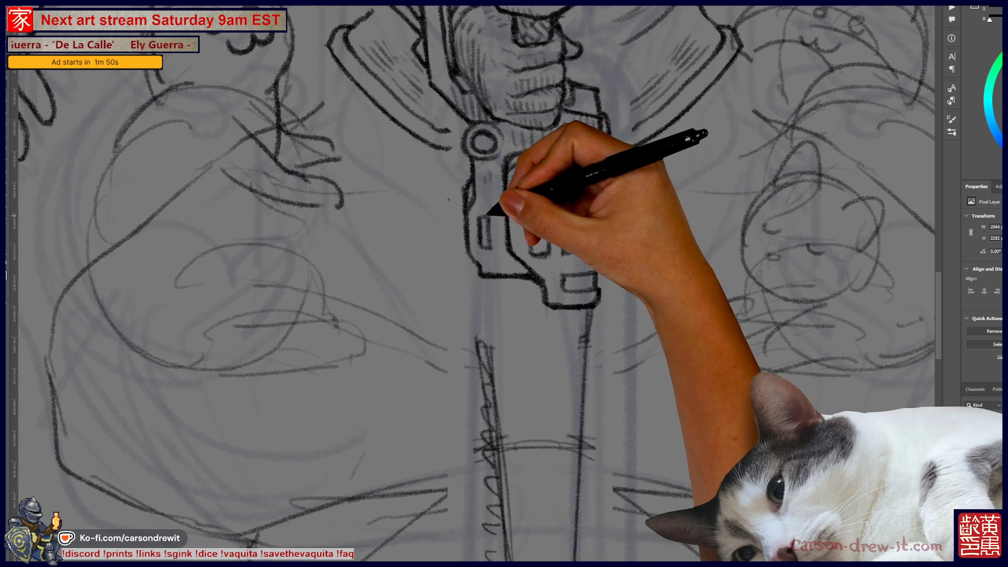
pyautogui.scroll(5, 473, 283)
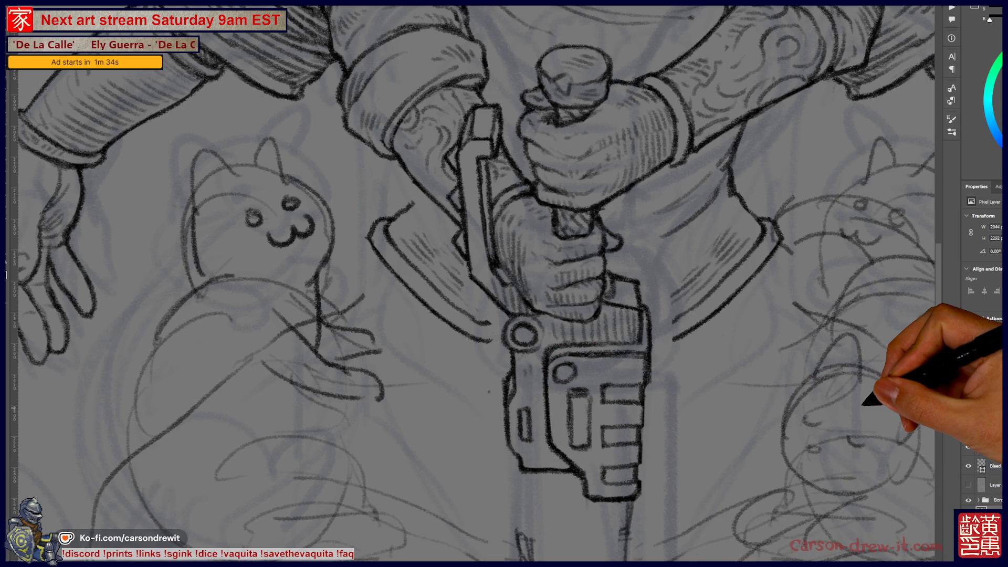
pyautogui.hotkey('ctrl', '0')
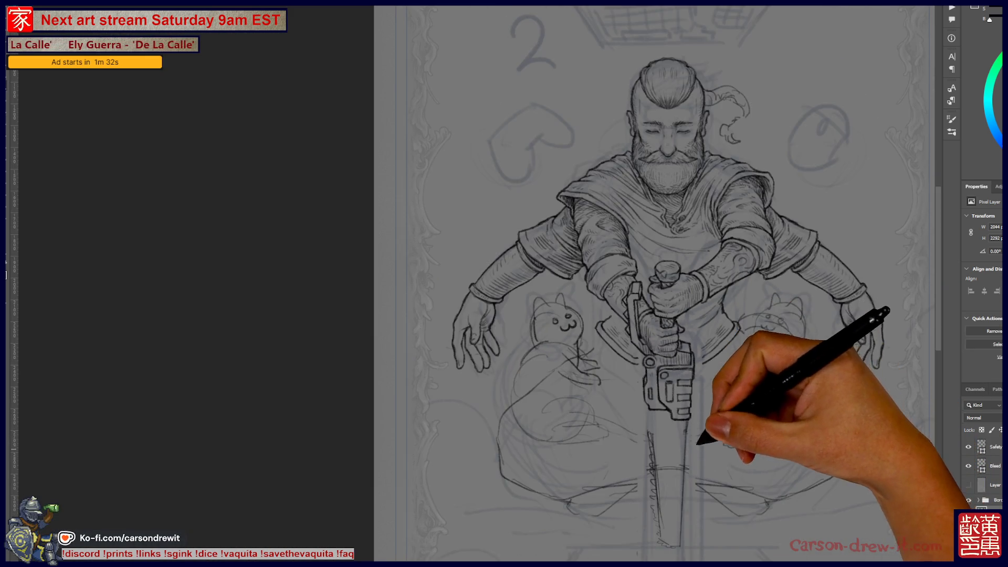
# Ink a bold line along the saw blade's right edge
pyautogui.hotkey('ctrl', '+')
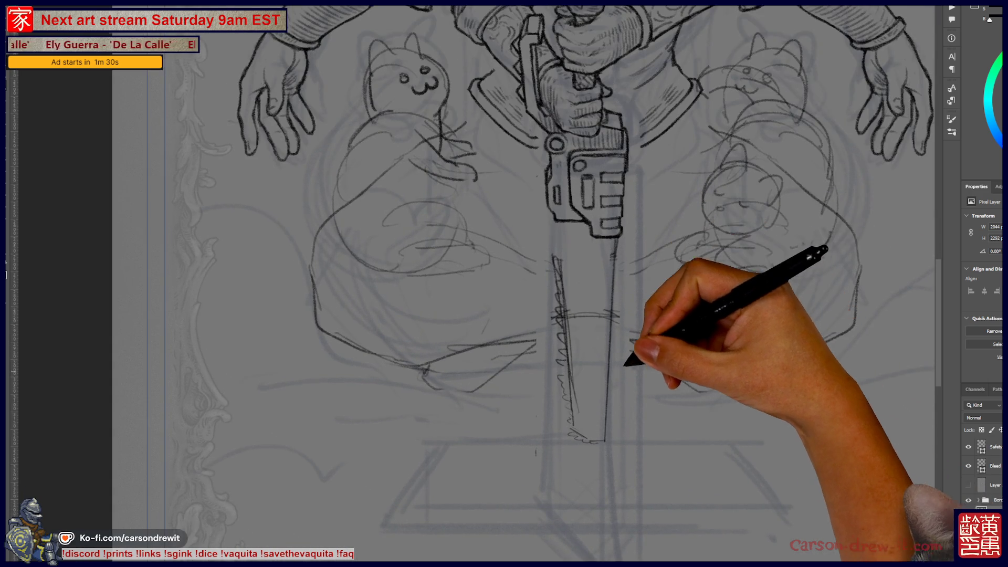
pyautogui.hotkey('ctrl', '+')
pyautogui.hotkey('ctrl', '+')
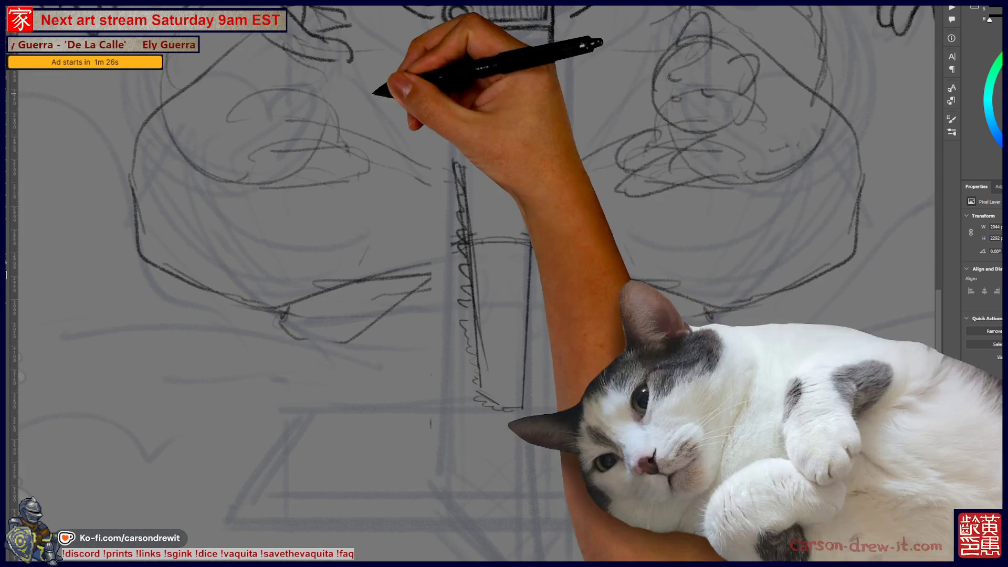
pyautogui.moveTo(539, 140); pyautogui.dragTo(524, 405)
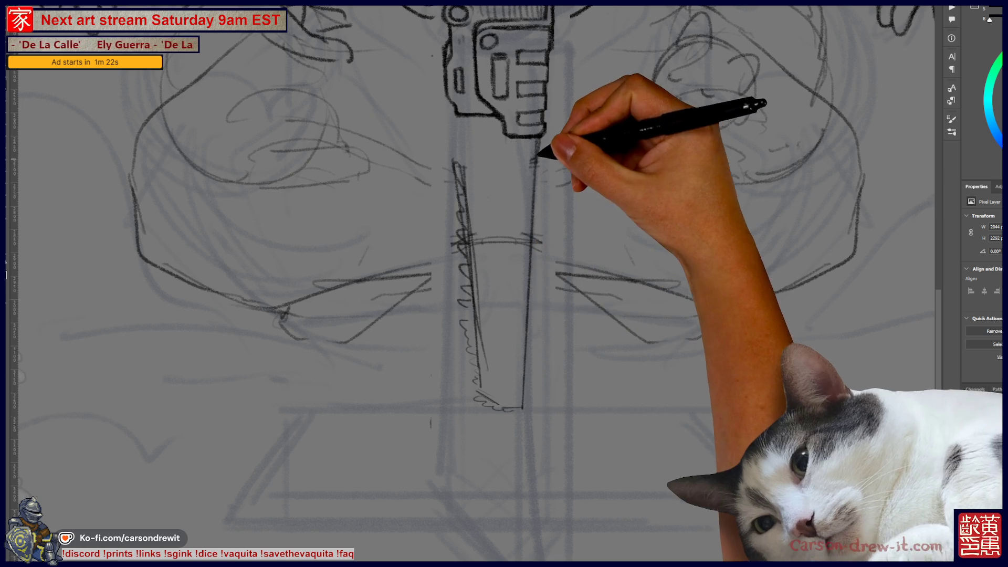
pyautogui.moveTo(538, 139); pyautogui.dragTo(523, 407)
pyautogui.hotkey('ctrl', '0')
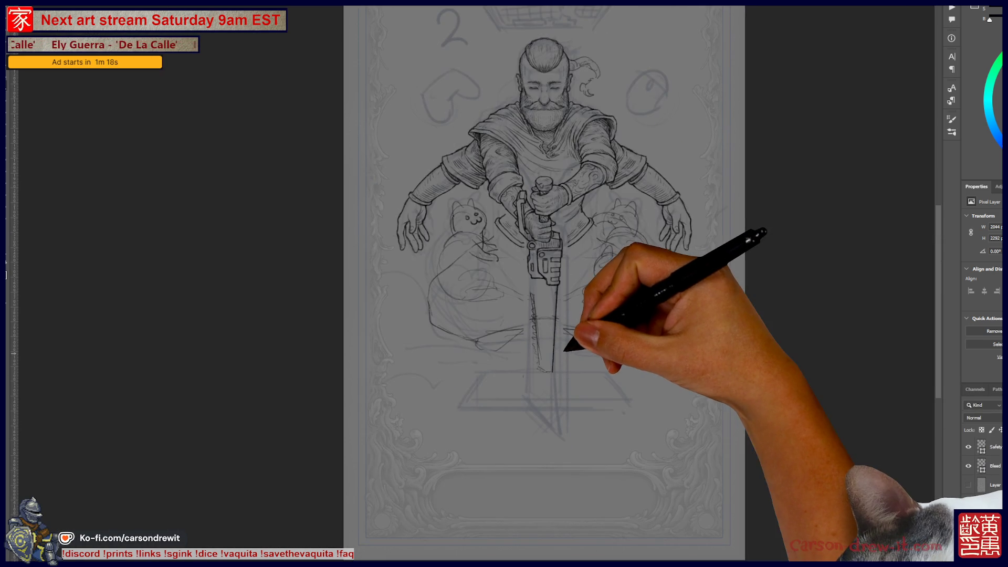
# Close the blade's bottom with a straight line and ink its left edge
pyautogui.scroll(3, 566, 323)
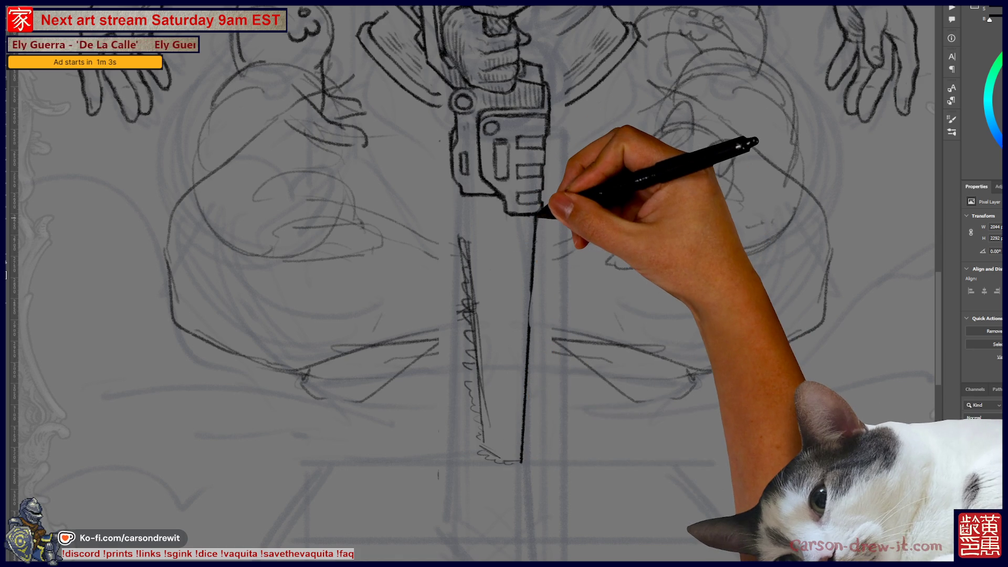
pyautogui.hotkey('ctrl', '-')
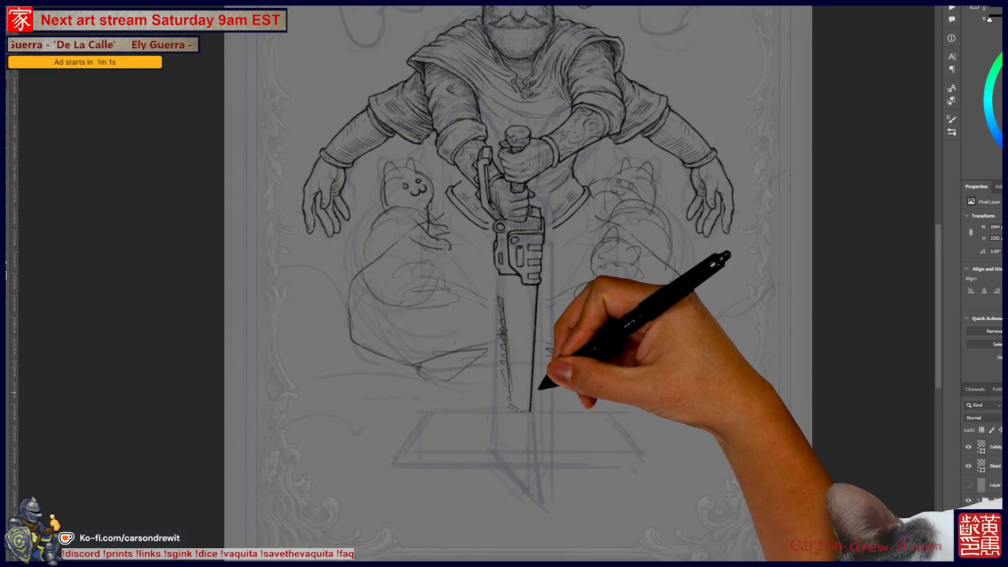
pyautogui.hotkey('ctrl', '+')
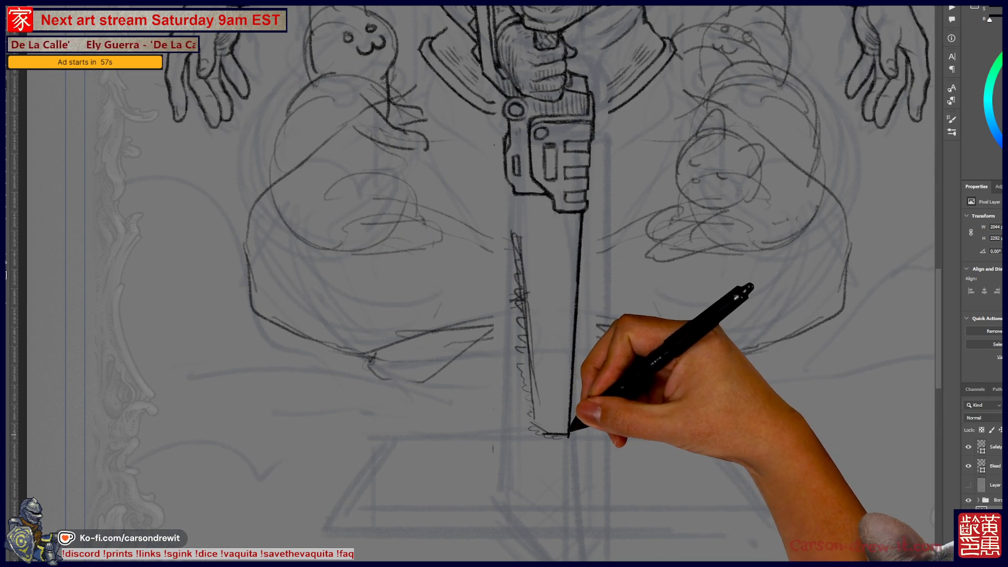
pyautogui.press('shift')
pyautogui.keyDown('shift'); pyautogui.click(546, 436); pyautogui.keyUp('shift')
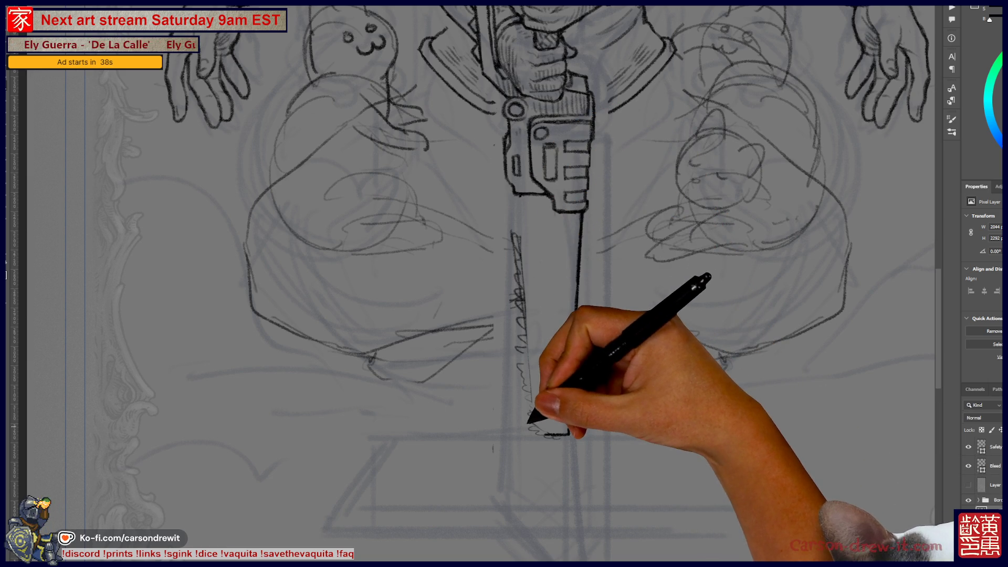
pyautogui.moveTo(520, 199); pyautogui.dragTo(532, 420)
pyautogui.hotkey('ctrl', '0')
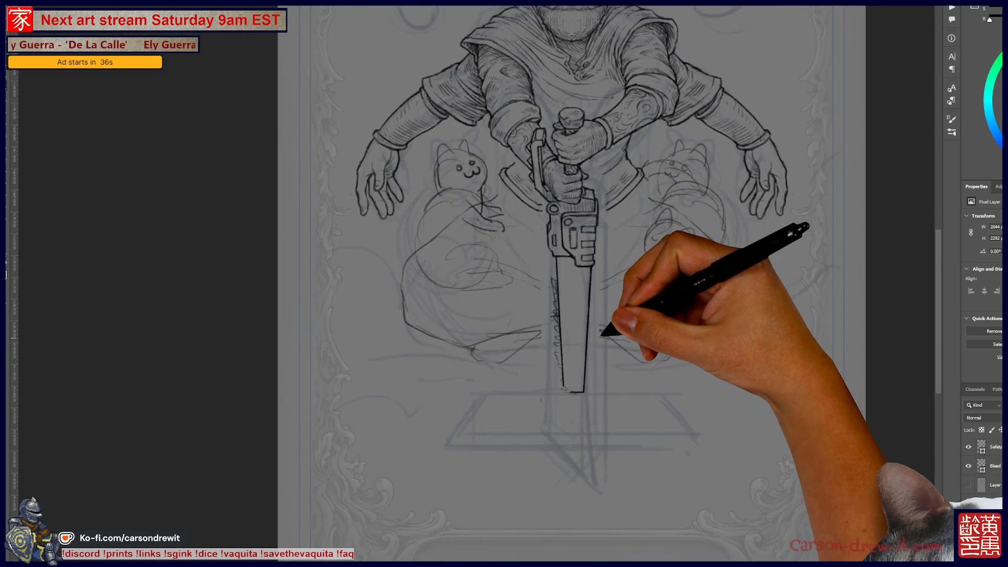
# Ink the blade's bottom end and add straight inner lines running up to its top
pyautogui.scroll(5, 585, 367)
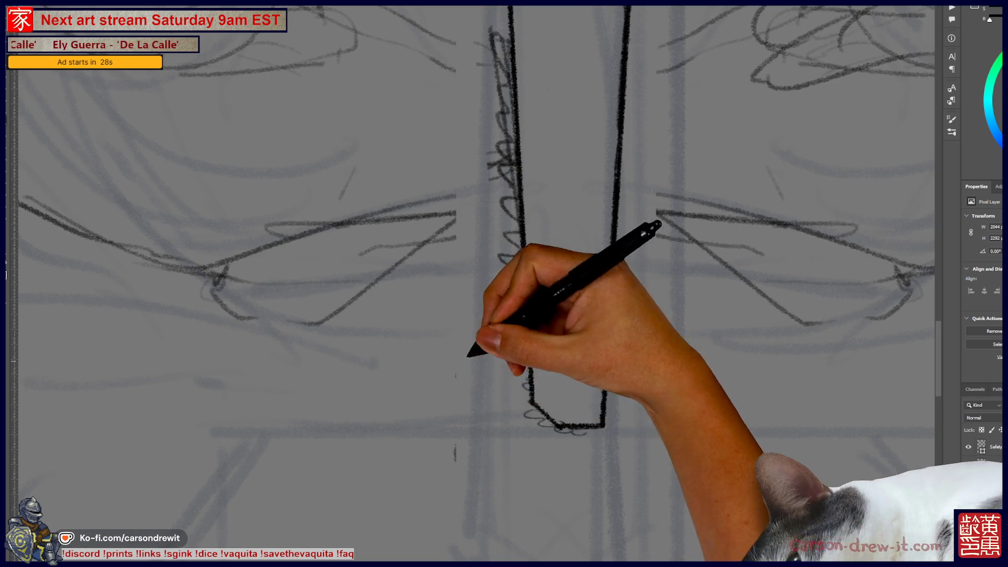
pyautogui.scroll(10, 504, 283)
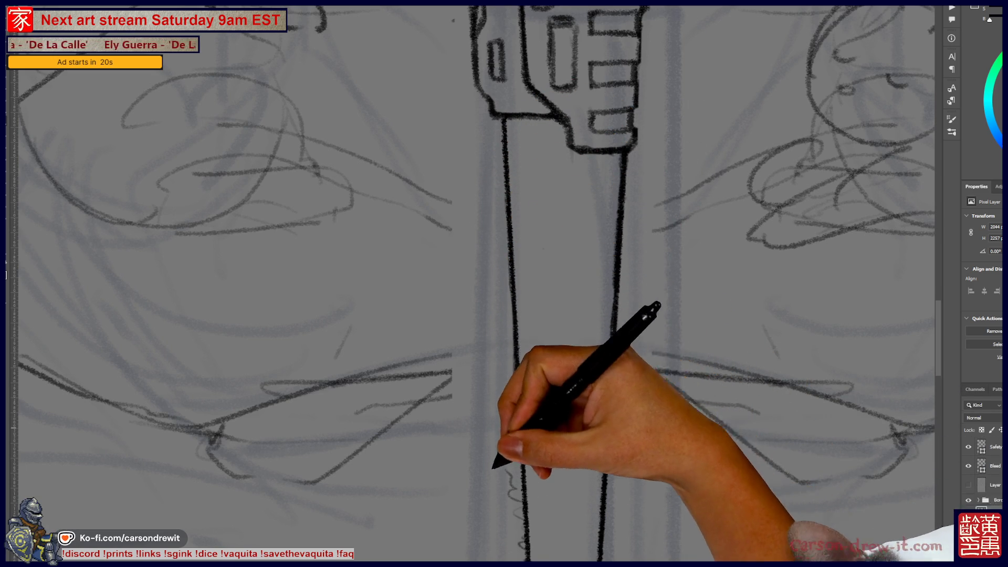
pyautogui.scroll(-5, 476, 280)
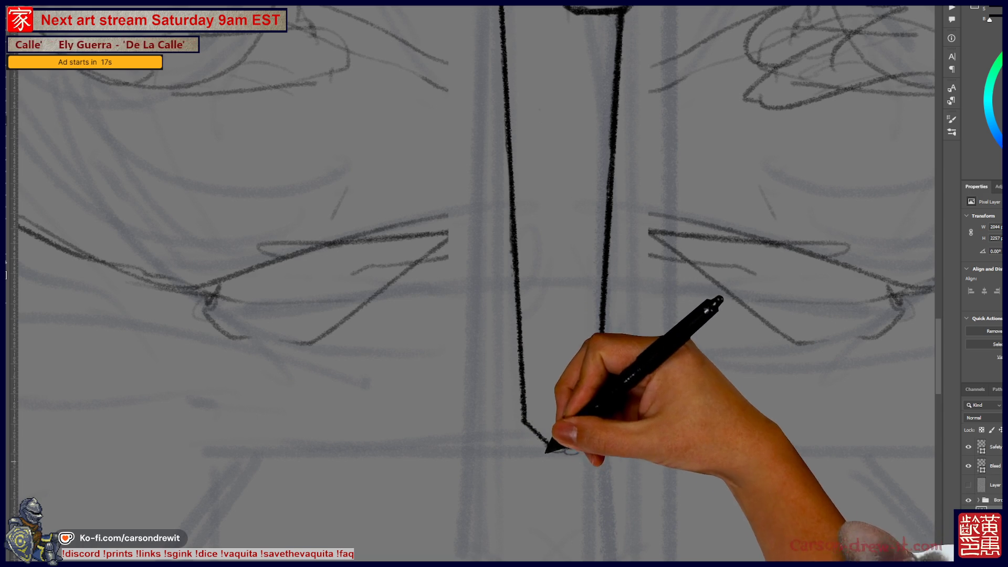
pyautogui.moveTo(540, 445)
pyautogui.mouseDown()
pyautogui.moveTo(593, 447)
pyautogui.moveTo(602, 331)
pyautogui.moveTo(711, 479)
pyautogui.mouseUp()
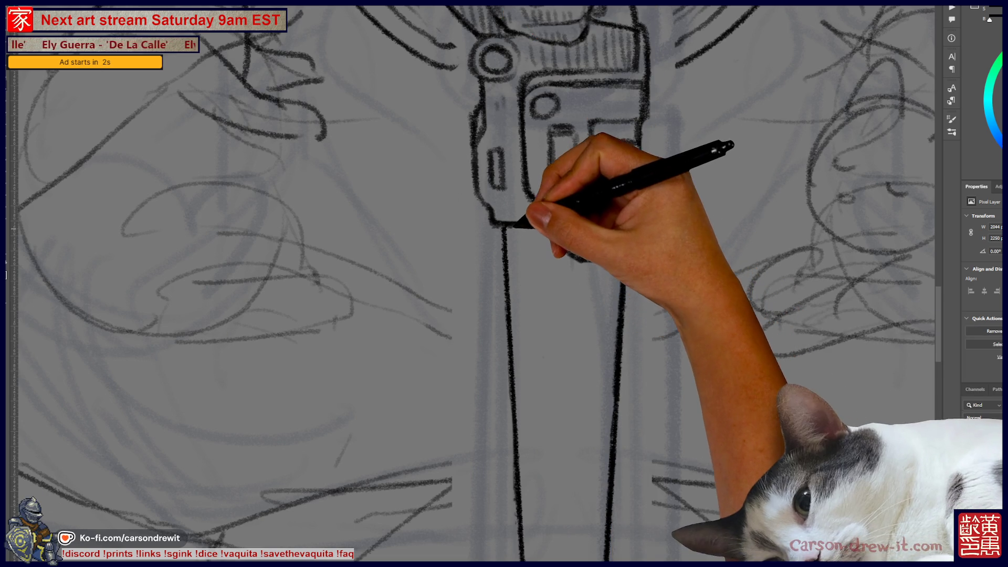
pyautogui.scroll(-5, 540, 411)
pyautogui.keyDown('shift'); pyautogui.click(538, 374); pyautogui.keyUp('shift')
pyautogui.scroll(10, 596, 214)
pyautogui.keyDown('shift'); pyautogui.click(479, 208); pyautogui.keyUp('shift')
pyautogui.scroll(-5, 525, 368)
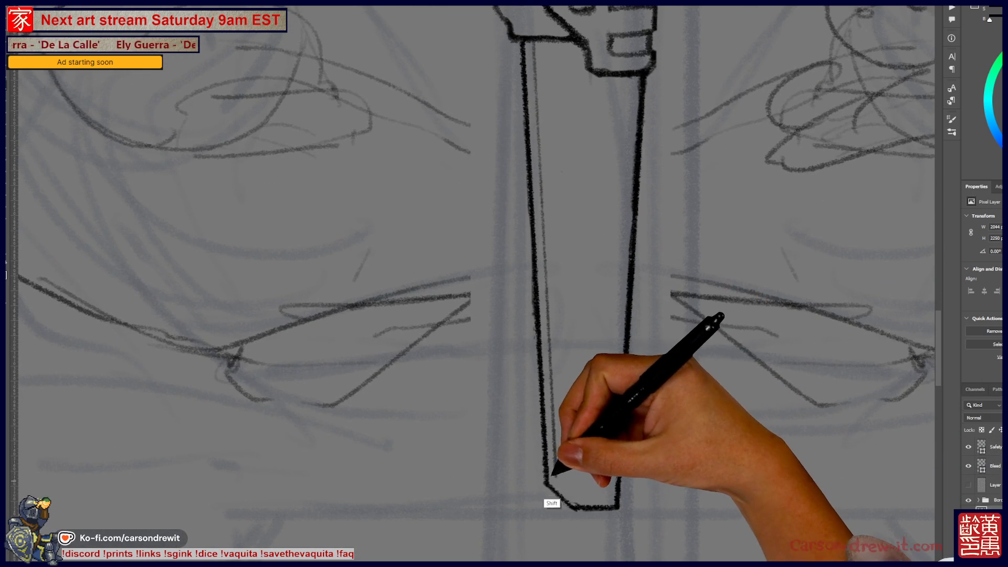
pyautogui.keyDown('shift'); pyautogui.click(528, 59); pyautogui.keyUp('shift')
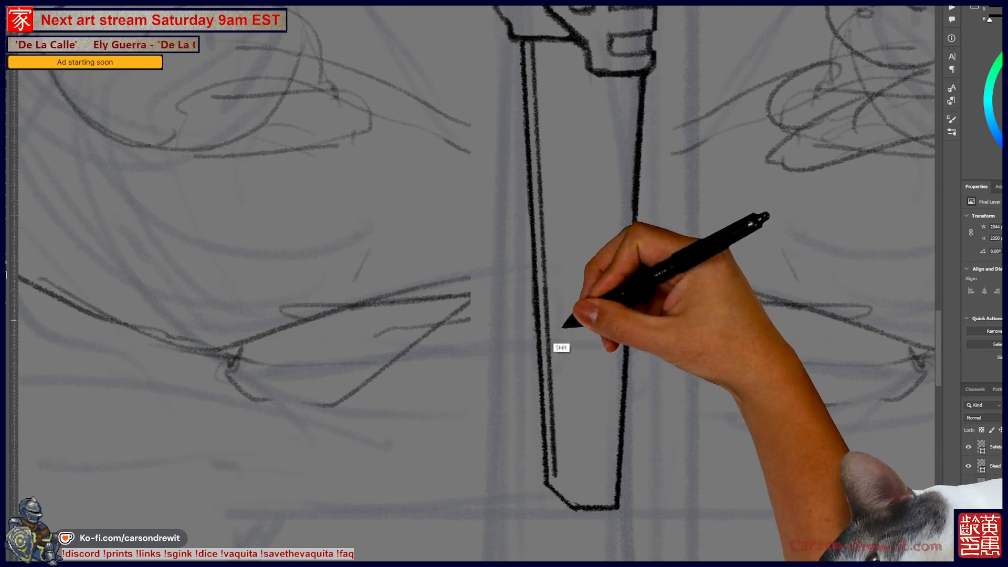
# Join the blade's lower corner and ink the bottom edge of the saw handle
pyautogui.moveTo(562, 478); pyautogui.dragTo(518, 423)
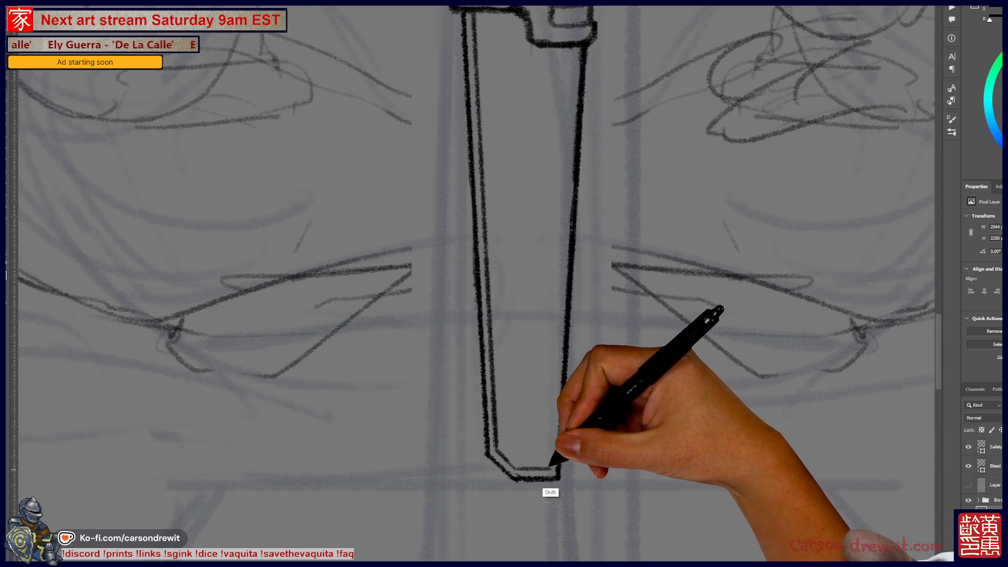
pyautogui.keyDown('shift'); pyautogui.click(554, 469); pyautogui.keyUp('shift')
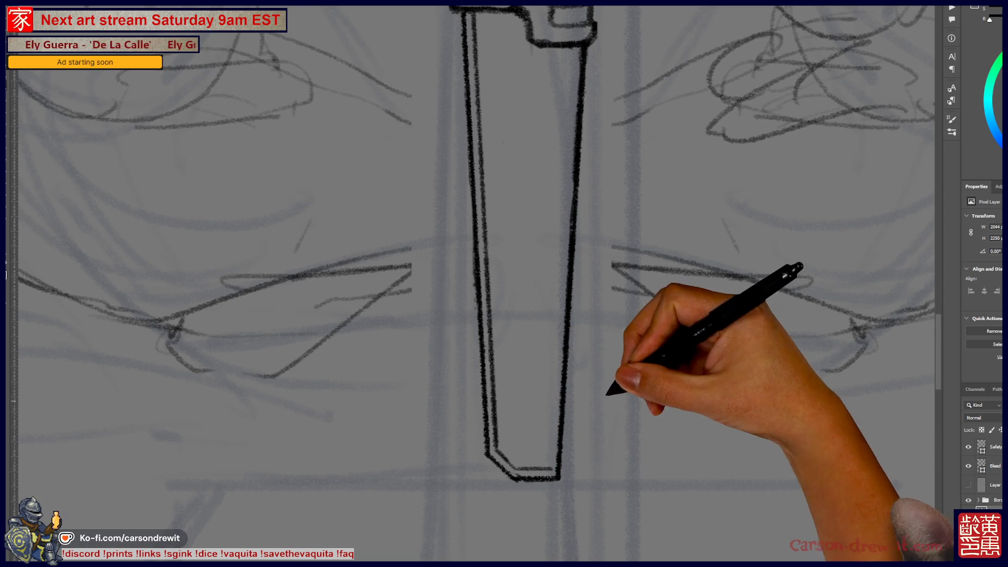
pyautogui.moveTo(603, 402); pyautogui.dragTo(552, 461)
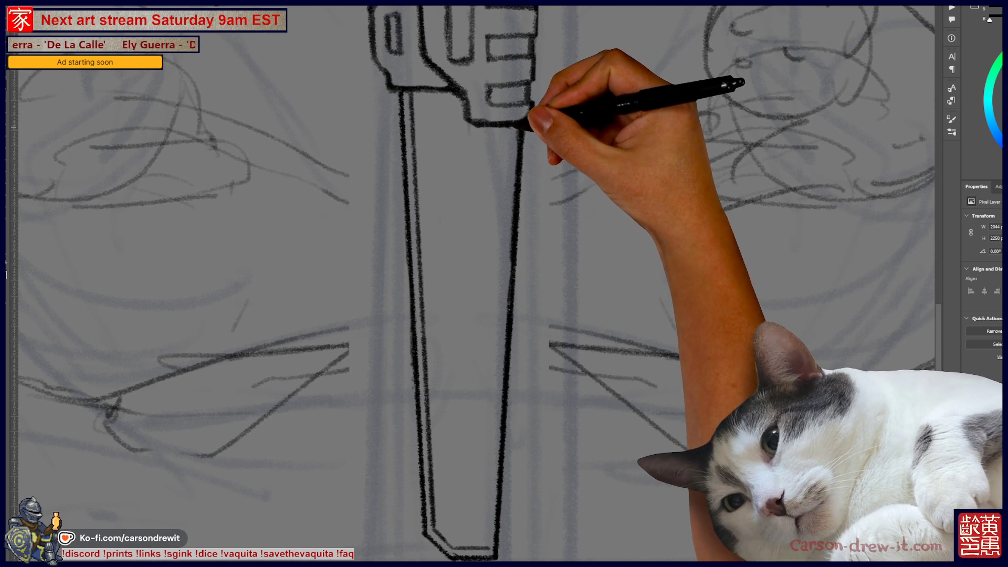
pyautogui.press('shift')
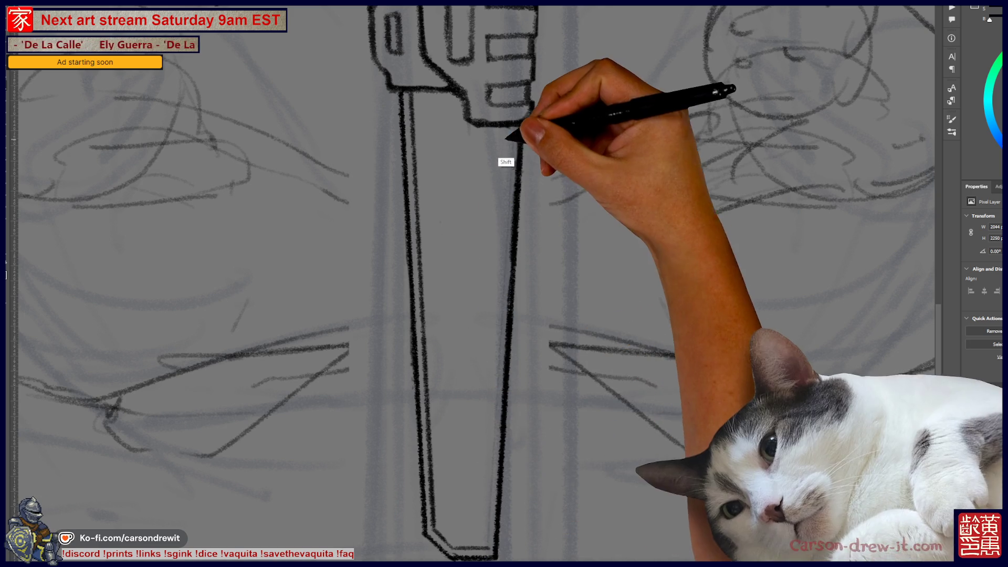
pyautogui.moveTo(532, 405); pyautogui.dragTo(625, 457)
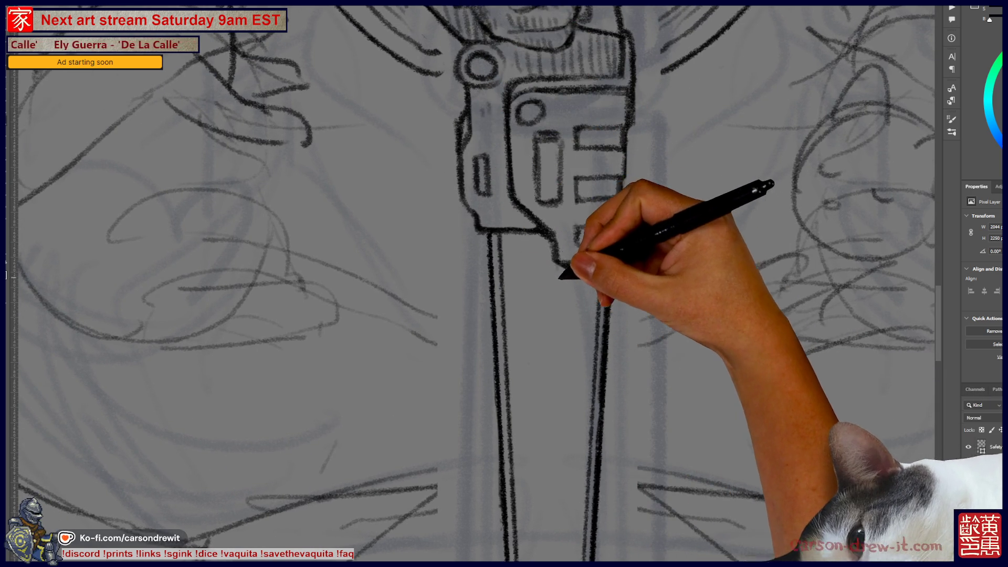
pyautogui.moveTo(553, 263); pyautogui.dragTo(599, 265)
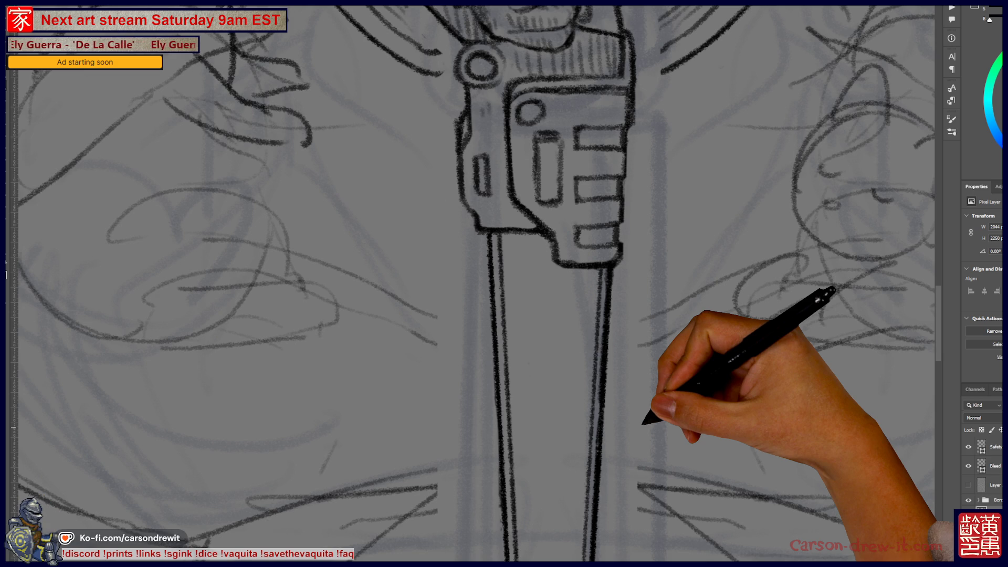
pyautogui.hotkey('ctrl', '-')
pyautogui.hotkey('ctrl', '-')
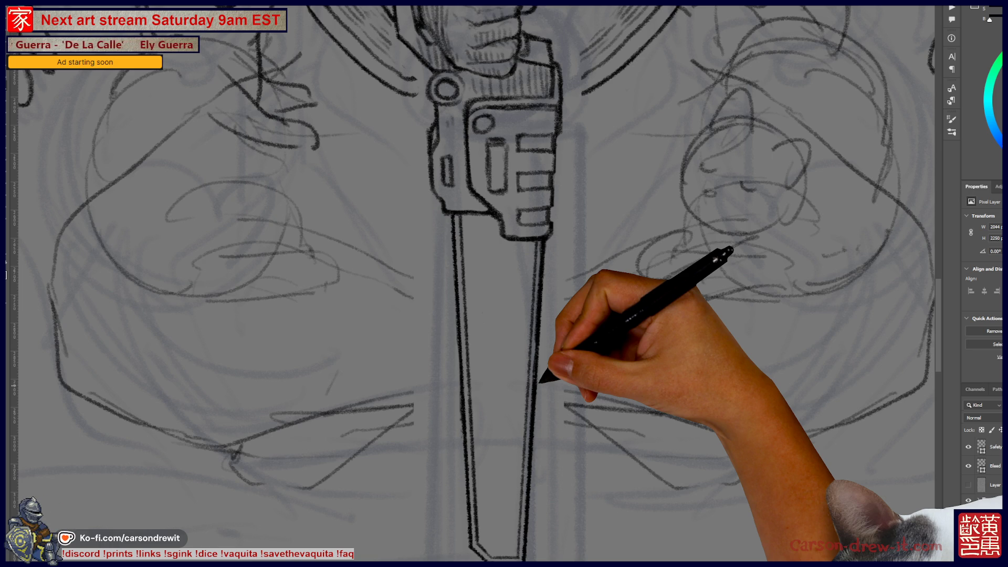
pyautogui.hotkey('ctrl', '-')
pyautogui.hotkey('ctrl', '-')
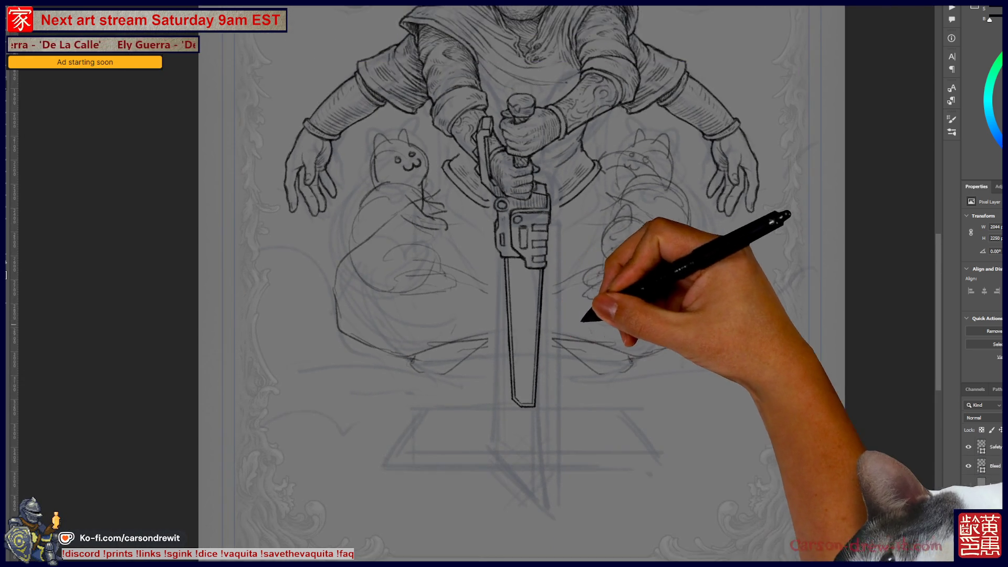
# Zoom out to review the whole card, then back in on the saw and hands
pyautogui.hotkey('ctrl', '-')
pyautogui.hotkey('ctrl', '+')
pyautogui.hotkey('ctrl', '+')
pyautogui.hotkey('ctrl', '+')
pyautogui.hotkey('ctrl', '+')
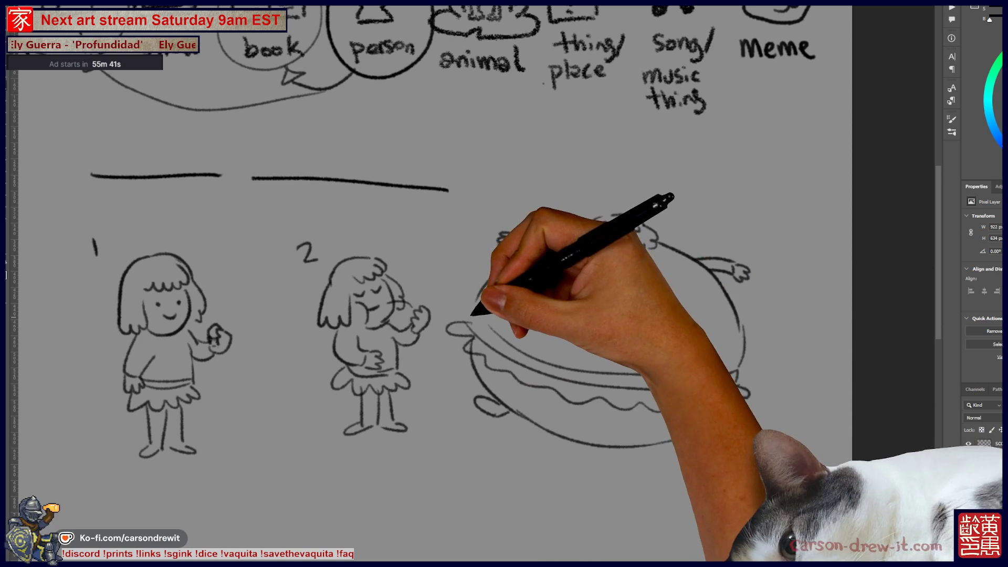
# Write the number 3 beside the hamburger figure
pyautogui.moveTo(491, 360); pyautogui.dragTo(552, 326)
pyautogui.moveTo(523, 218)
pyautogui.mouseDown()
pyautogui.moveTo(535, 230)
pyautogui.moveTo(525, 241)
pyautogui.mouseUp()
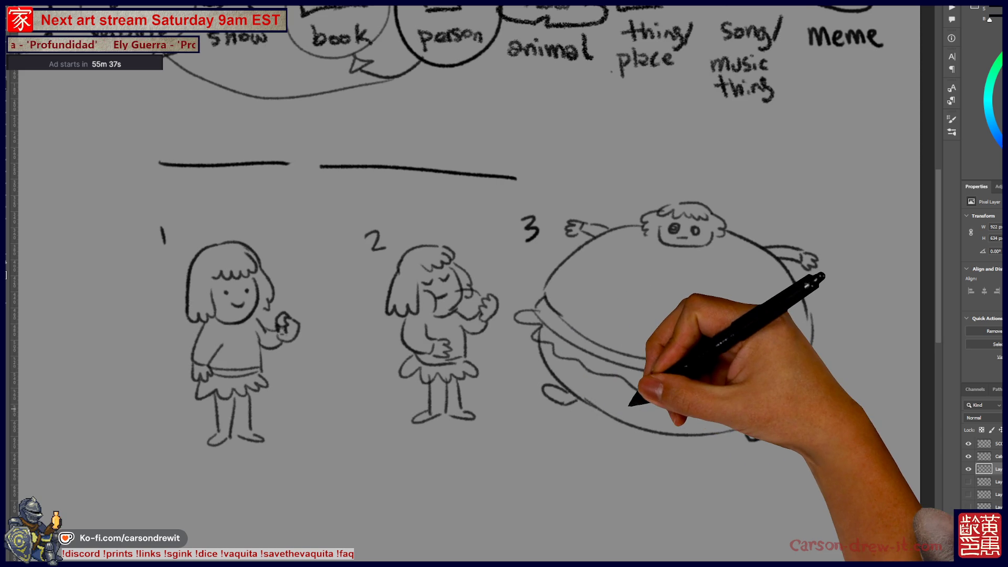
pyautogui.scroll(-3, 473, 262)
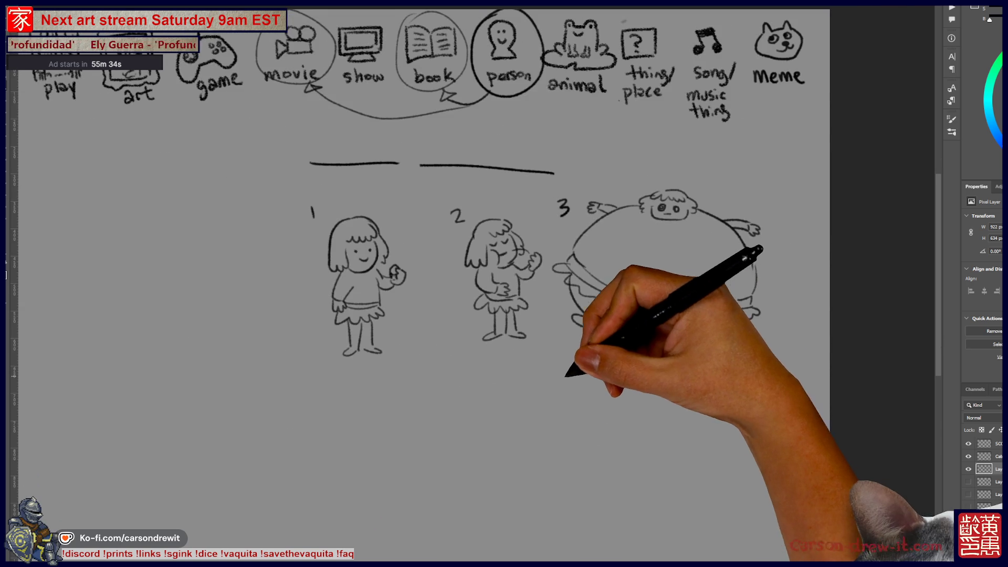
# Sketch a walking top-hat character with legs and feet left of the numbered figures
pyautogui.moveTo(580, 370); pyautogui.dragTo(599, 375)
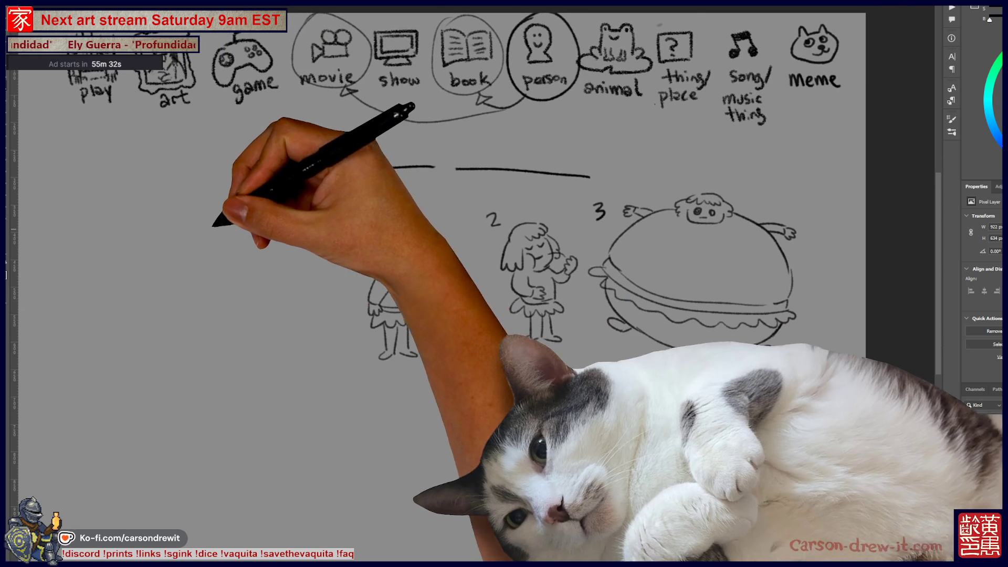
pyautogui.moveTo(181, 214)
pyautogui.mouseDown()
pyautogui.moveTo(267, 206)
pyautogui.moveTo(207, 162)
pyautogui.moveTo(247, 197)
pyautogui.mouseUp()
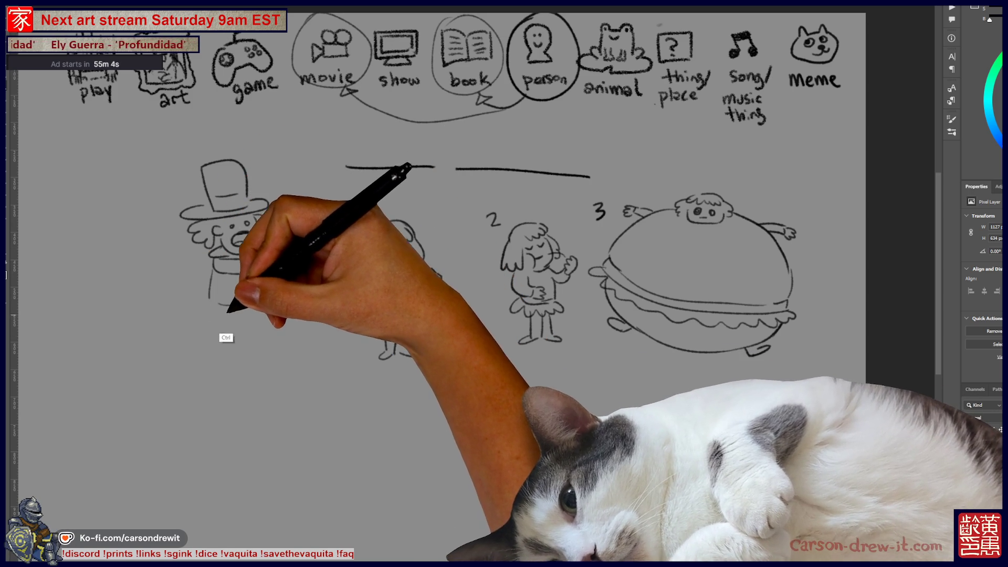
pyautogui.moveTo(238, 327); pyautogui.dragTo(260, 349)
pyautogui.moveTo(288, 332); pyautogui.dragTo(273, 351)
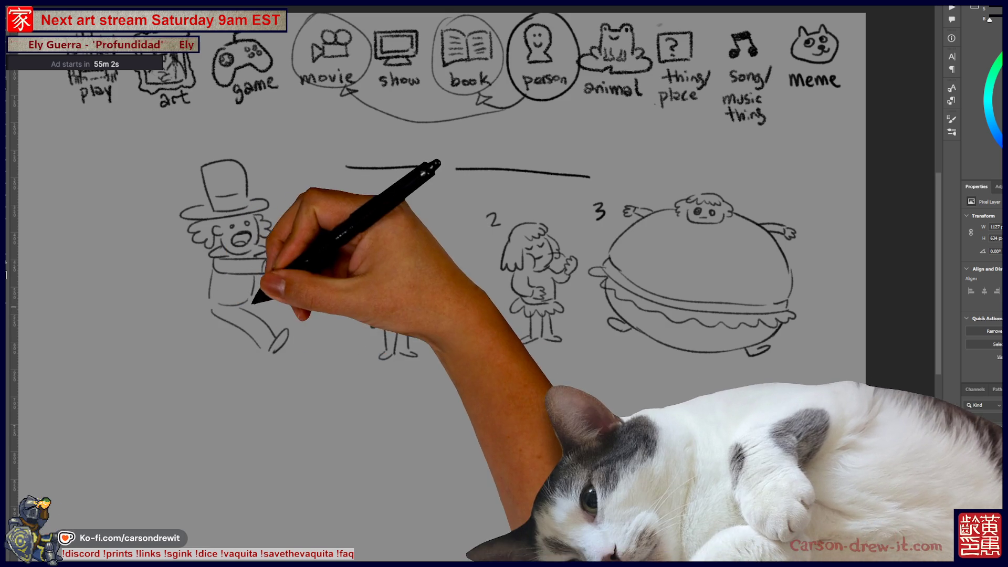
pyautogui.moveTo(226, 315); pyautogui.dragTo(200, 349)
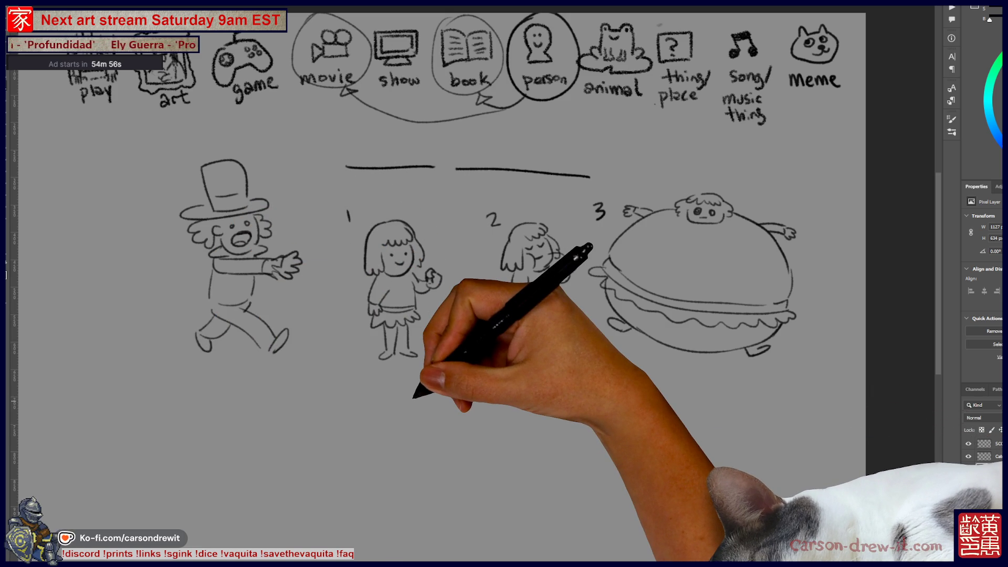
pyautogui.moveTo(413, 401); pyautogui.dragTo(436, 414)
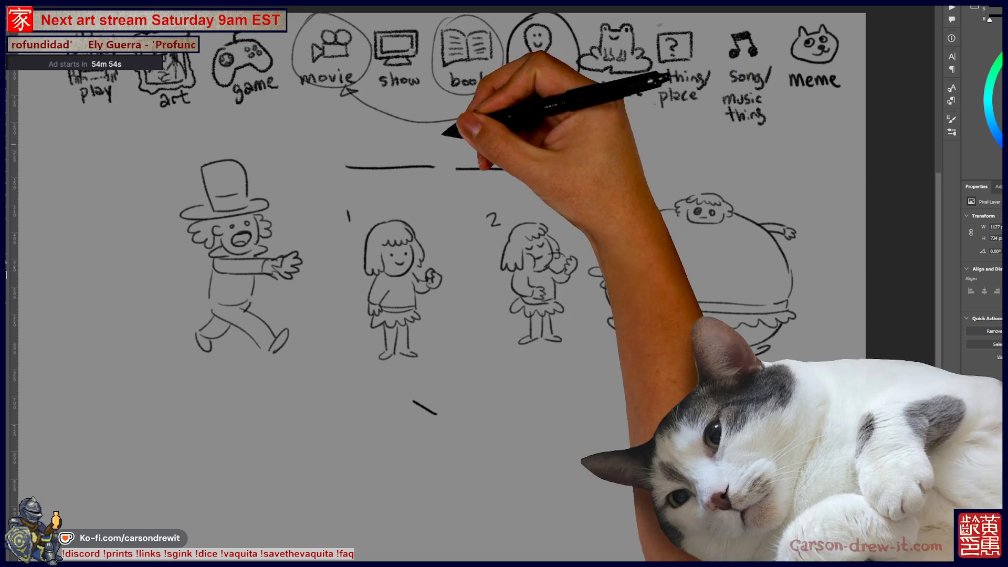
# Undo the stray stroke, then circle the blank lines with arrows to figures 1, 2 and 3
pyautogui.hotkey('ctrl', 'z')
pyautogui.moveTo(388, 136); pyautogui.dragTo(566, 181)
pyautogui.moveTo(456, 169)
pyautogui.mouseDown()
pyautogui.moveTo(588, 177)
pyautogui.moveTo(389, 123)
pyautogui.mouseUp()
pyautogui.moveTo(438, 188)
pyautogui.mouseDown()
pyautogui.moveTo(426, 223)
pyautogui.moveTo(435, 227)
pyautogui.mouseUp()
pyautogui.moveTo(530, 182)
pyautogui.mouseDown()
pyautogui.moveTo(544, 209)
pyautogui.moveTo(596, 219)
pyautogui.mouseUp()
pyautogui.moveTo(577, 146); pyautogui.dragTo(683, 180)
# Recentre the sheet, then switch to the card artwork document
pyautogui.moveTo(473, 263); pyautogui.dragTo(372, 295)
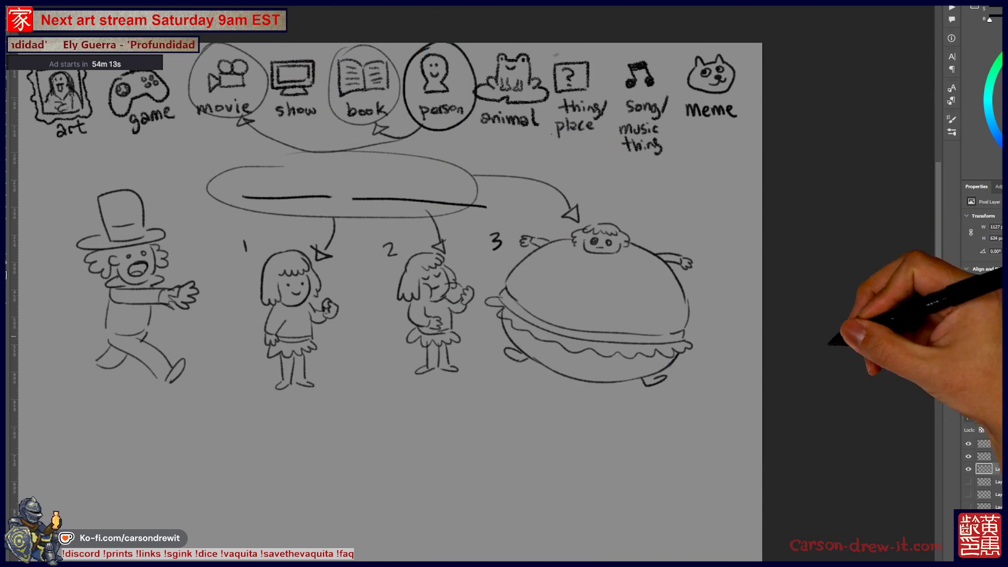
pyautogui.moveTo(389, 284); pyautogui.dragTo(442, 311)
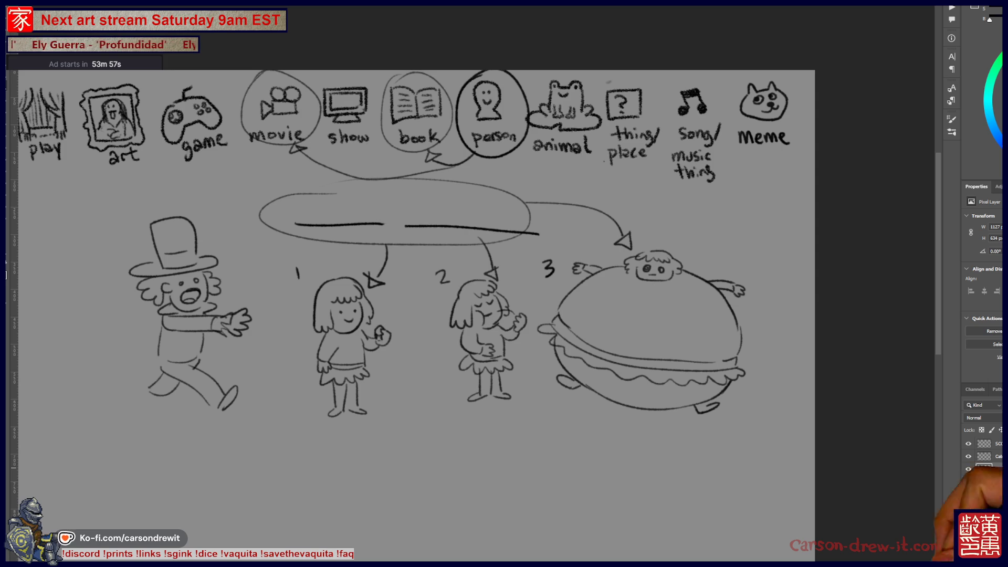
pyautogui.hotkey('ctrl', 'Tab')
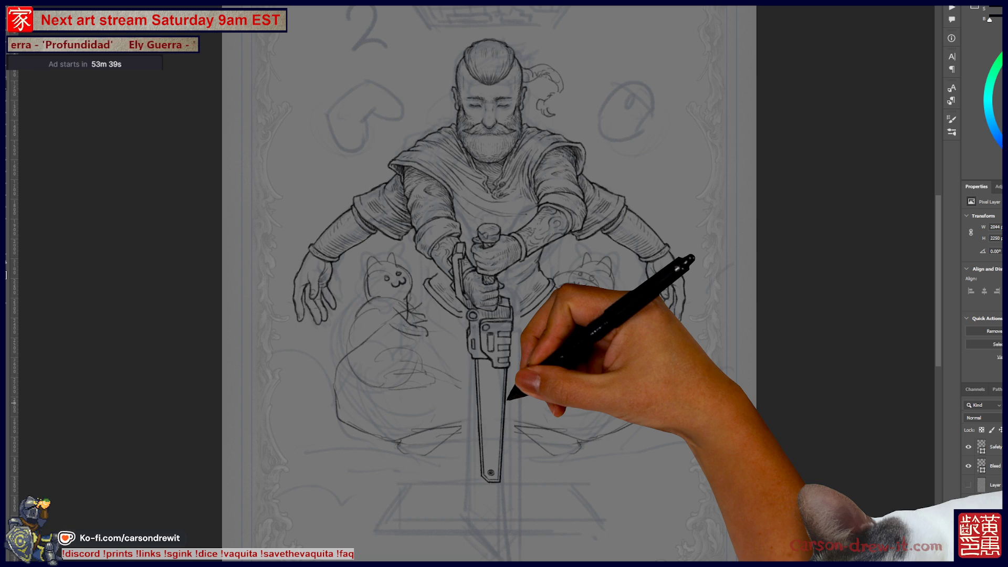
pyautogui.scroll(1, 505, 283)
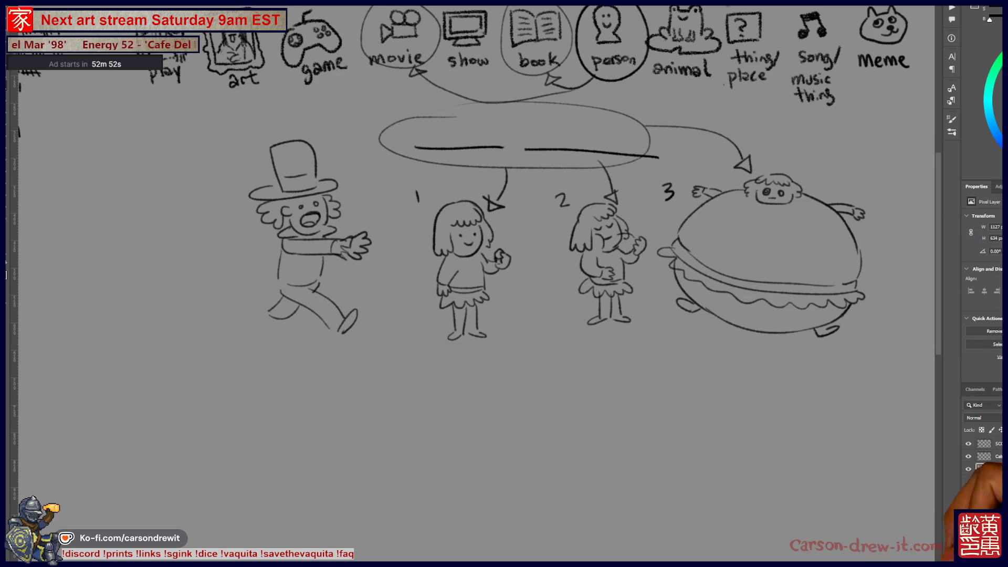
# Hide the sketch layer holding the figures, blank-line oval and arrows
pyautogui.click(969, 469)
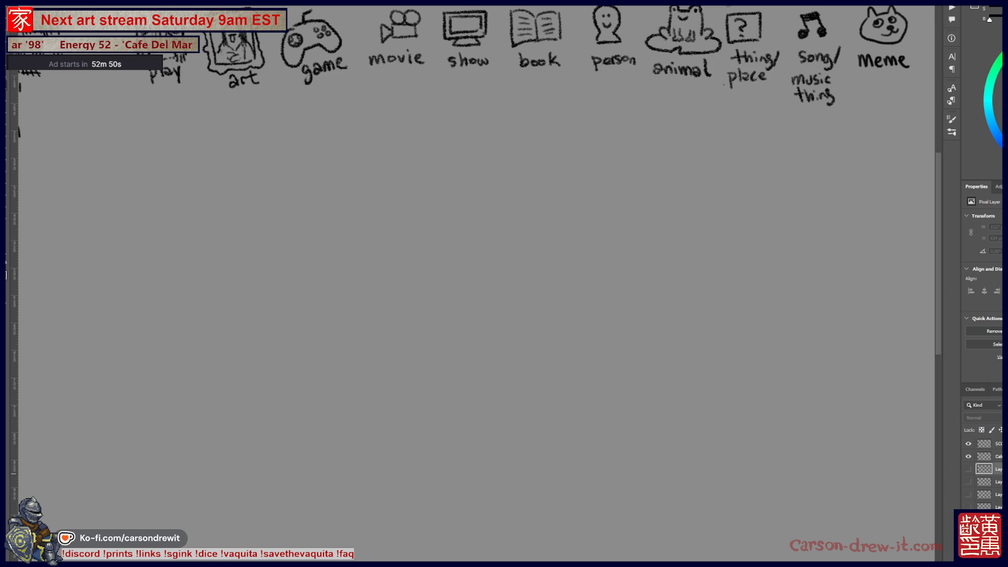
# Make the third layer visible again
pyautogui.click(969, 468)
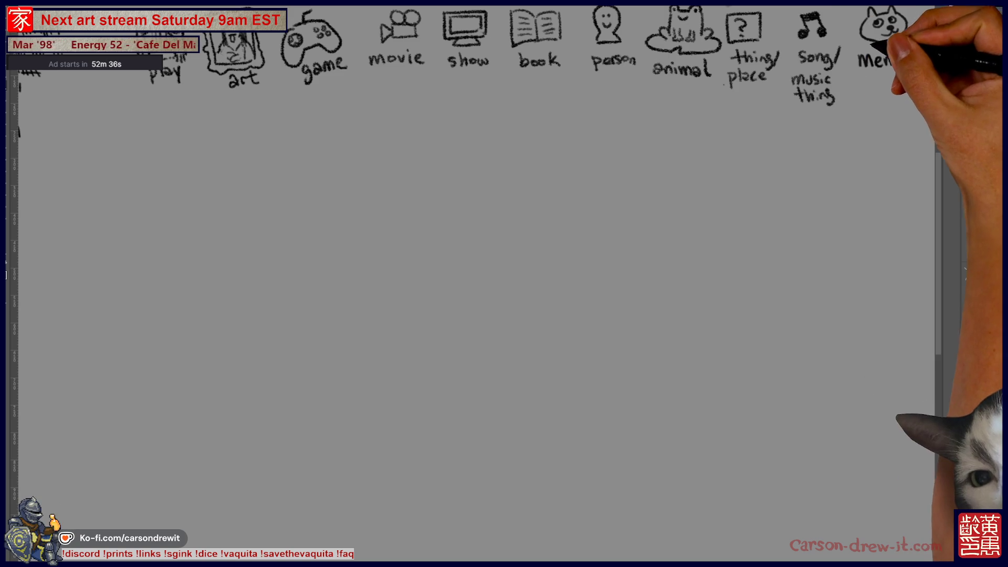
pyautogui.scroll(5, 470, 284)
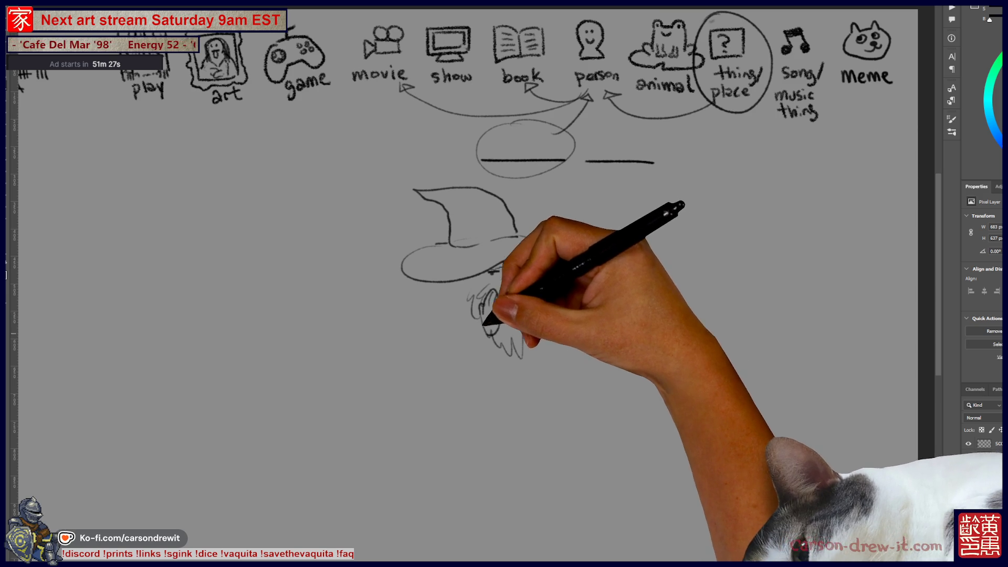
# Draw the wizard's robed body, hand and longer beard, stretching the robe wider and shorter
pyautogui.moveTo(491, 336)
pyautogui.mouseDown()
pyautogui.moveTo(488, 386)
pyautogui.moveTo(444, 367)
pyautogui.mouseUp()
pyautogui.moveTo(435, 306)
pyautogui.mouseDown()
pyautogui.moveTo(419, 323)
pyautogui.moveTo(462, 284)
pyautogui.moveTo(426, 287)
pyautogui.moveTo(465, 290)
pyautogui.moveTo(406, 386)
pyautogui.mouseUp()
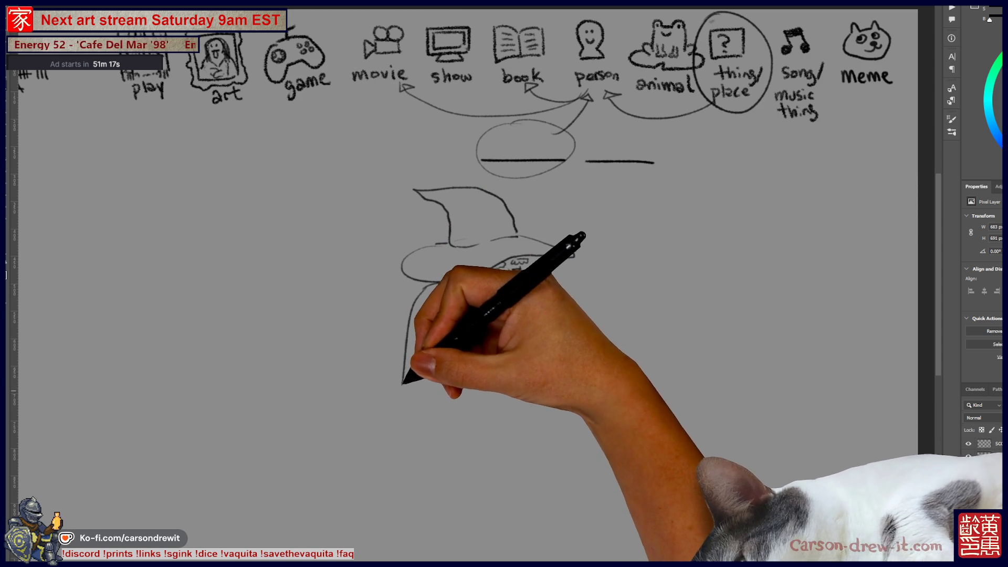
pyautogui.moveTo(390, 325); pyautogui.dragTo(378, 394)
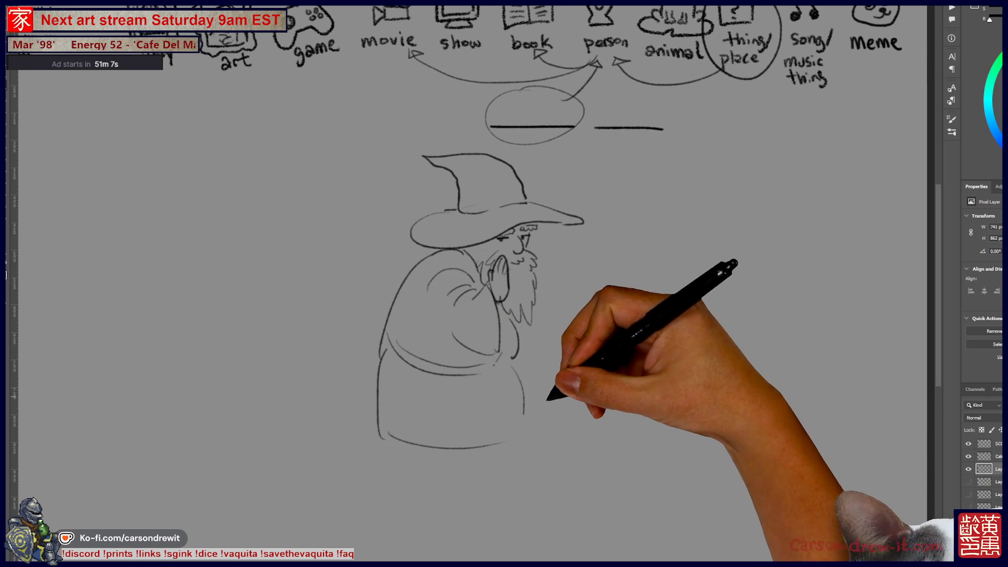
pyautogui.moveTo(508, 476); pyautogui.dragTo(469, 452)
pyautogui.moveTo(443, 499)
pyautogui.mouseDown()
pyautogui.moveTo(486, 468)
pyautogui.moveTo(504, 428)
pyautogui.mouseUp()
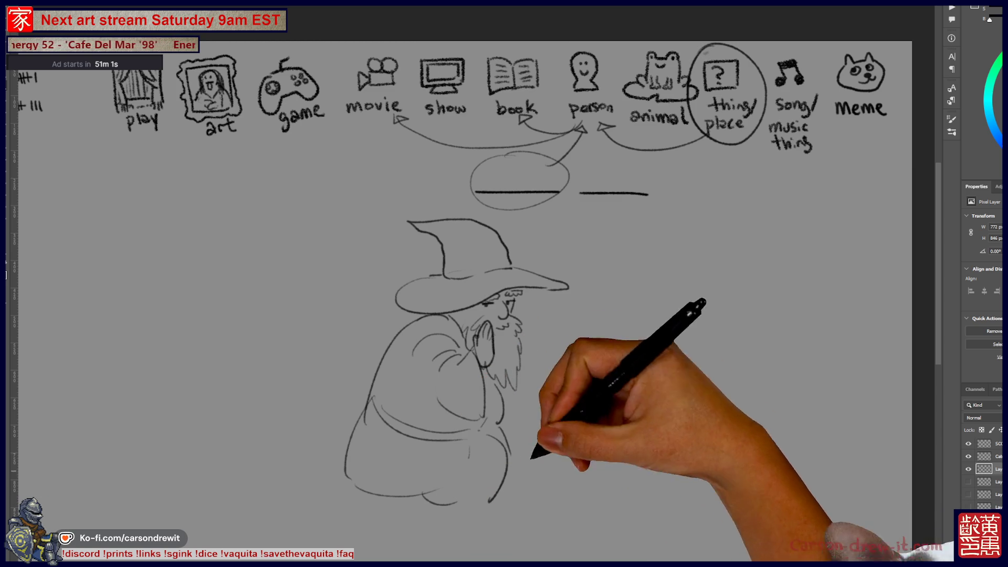
pyautogui.moveTo(430, 497)
pyautogui.mouseDown()
pyautogui.moveTo(490, 495)
pyautogui.moveTo(574, 315)
pyautogui.mouseUp()
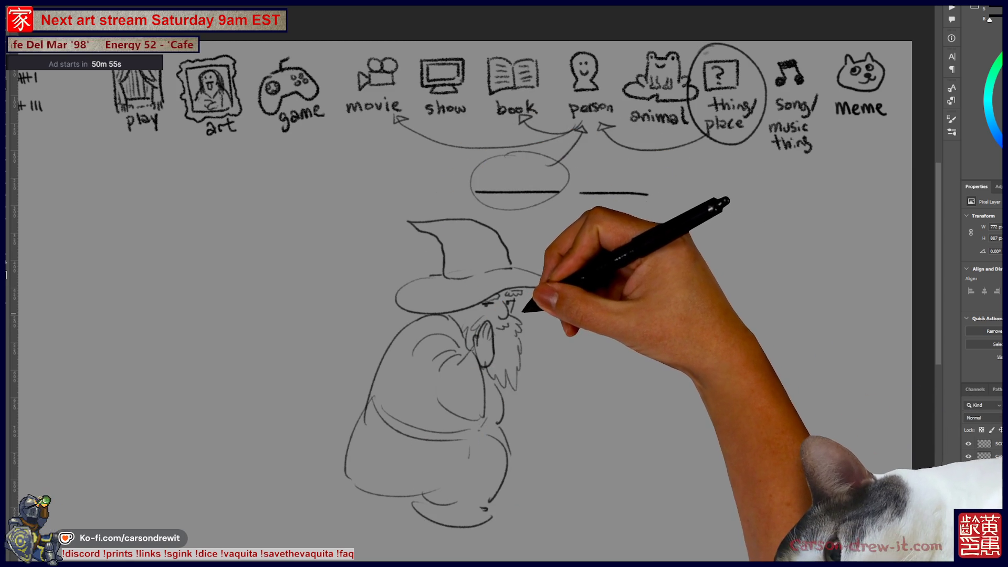
# Add a small dotted speech bubble by the wizard's mouth and begin a second character's head
pyautogui.click(547, 312)
pyautogui.click(554, 312)
pyautogui.click(562, 311)
pyautogui.moveTo(523, 316)
pyautogui.mouseDown()
pyautogui.moveTo(535, 312)
pyautogui.moveTo(541, 322)
pyautogui.mouseUp()
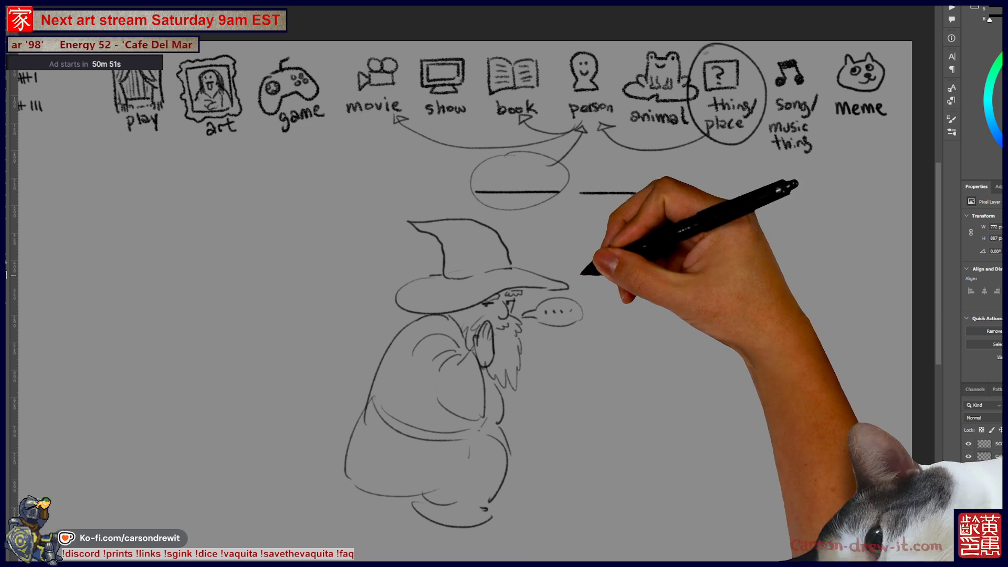
pyautogui.moveTo(584, 344)
pyautogui.mouseDown()
pyautogui.moveTo(598, 299)
pyautogui.moveTo(625, 336)
pyautogui.mouseUp()
# Give the child's head an eye, an open mouth, hair and a cheek curl
pyautogui.click(589, 322)
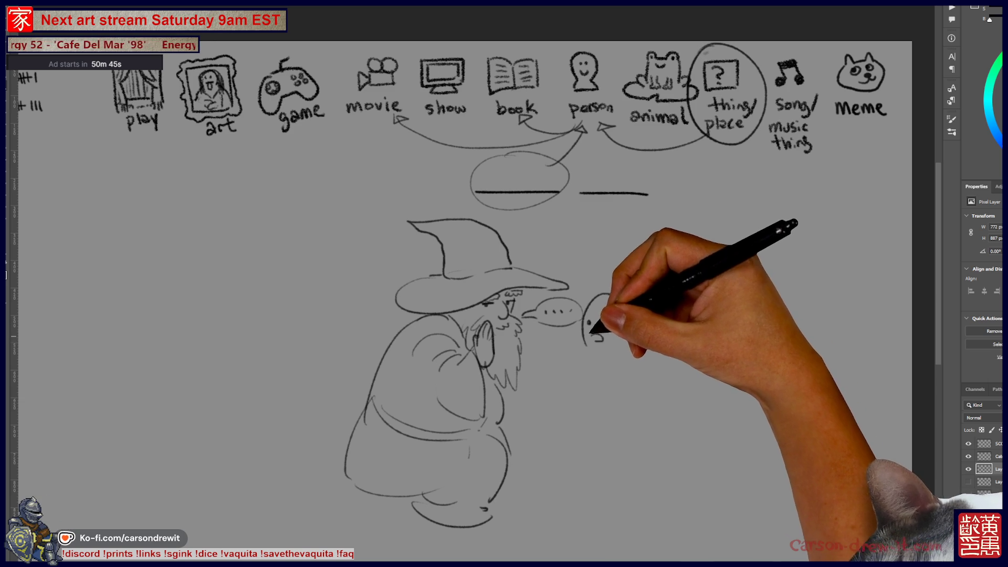
pyautogui.moveTo(591, 337); pyautogui.dragTo(595, 336)
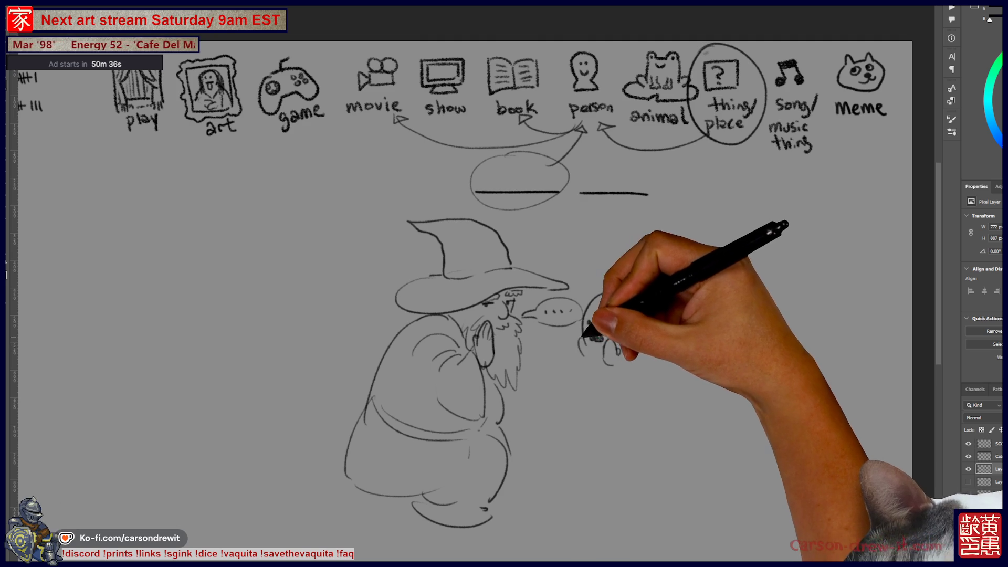
pyautogui.moveTo(622, 318)
pyautogui.mouseDown()
pyautogui.moveTo(603, 286)
pyautogui.moveTo(590, 289)
pyautogui.moveTo(621, 288)
pyautogui.moveTo(608, 294)
pyautogui.mouseUp()
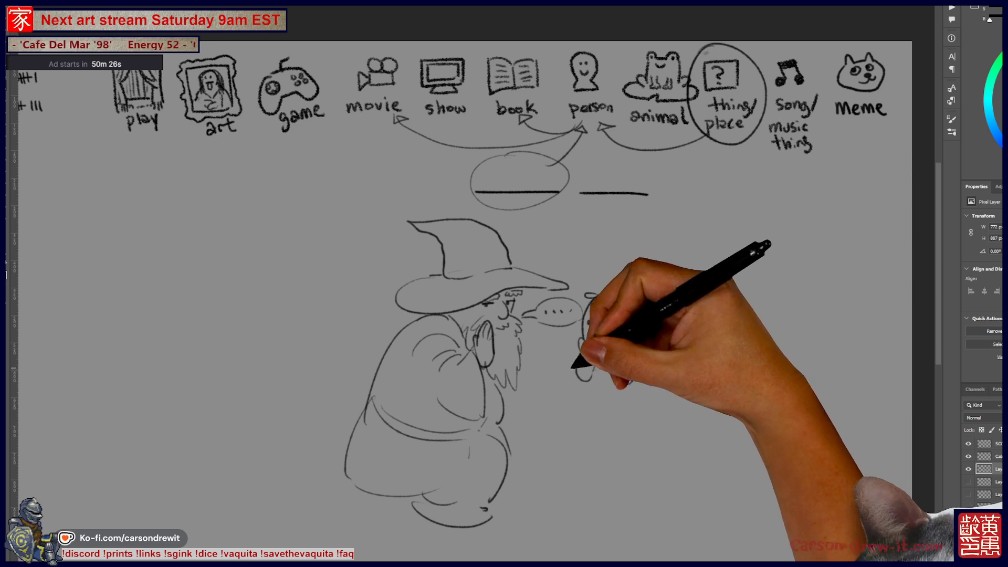
# Add a leg stroke to the wizard and draw the child's body, both legs and feet
pyautogui.moveTo(360, 484); pyautogui.dragTo(376, 520)
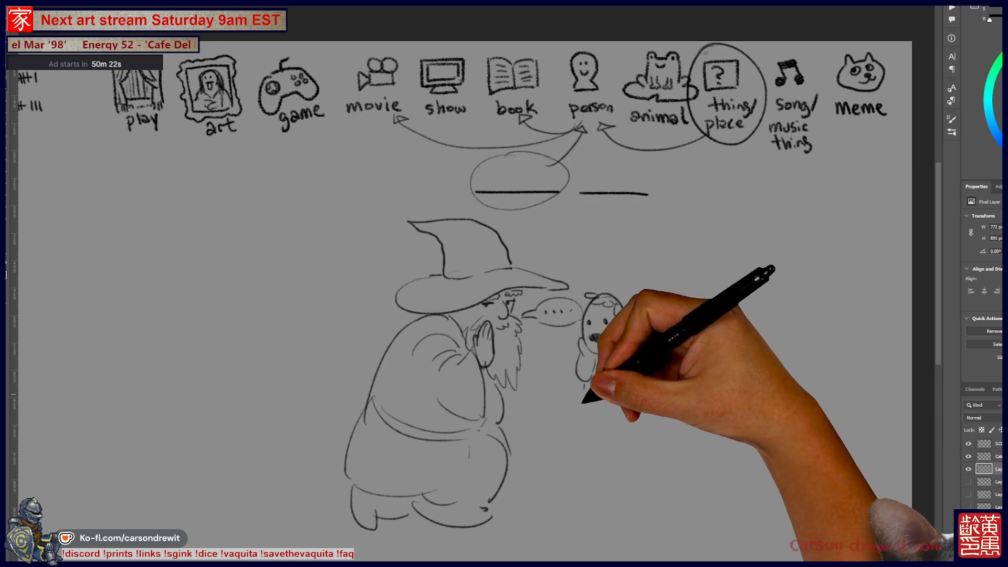
pyautogui.moveTo(587, 393)
pyautogui.mouseDown()
pyautogui.moveTo(588, 470)
pyautogui.moveTo(607, 473)
pyautogui.mouseUp()
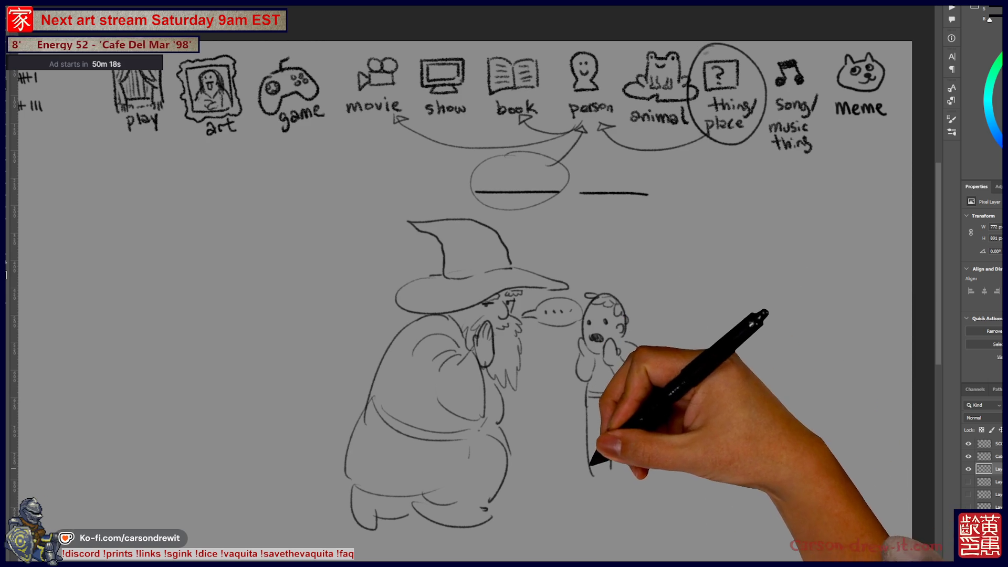
pyautogui.moveTo(611, 404); pyautogui.dragTo(610, 468)
pyautogui.moveTo(637, 389); pyautogui.dragTo(630, 472)
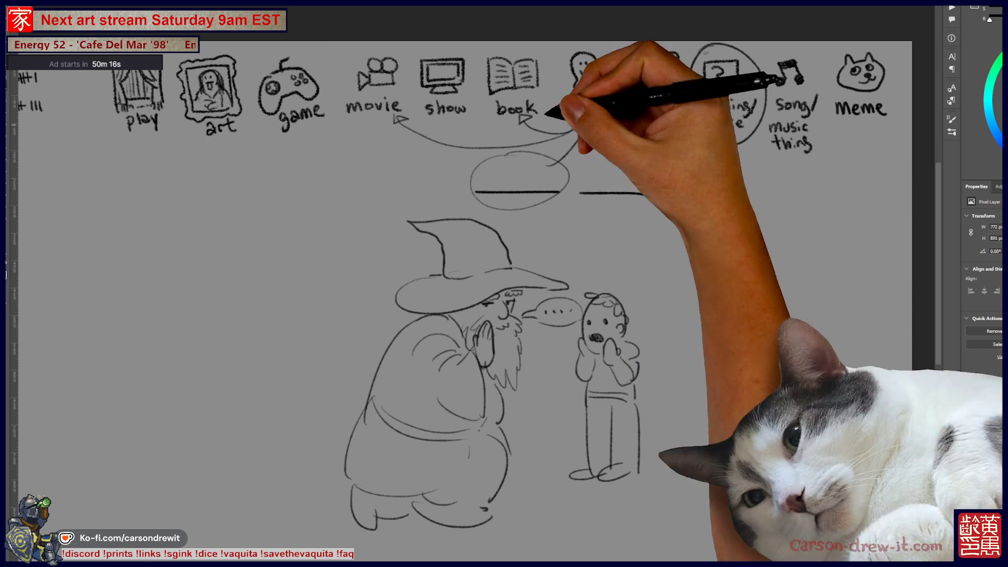
# Draw an exclamation mark above the child's head
pyautogui.click(628, 307)
pyautogui.moveTo(630, 275); pyautogui.dragTo(632, 370)
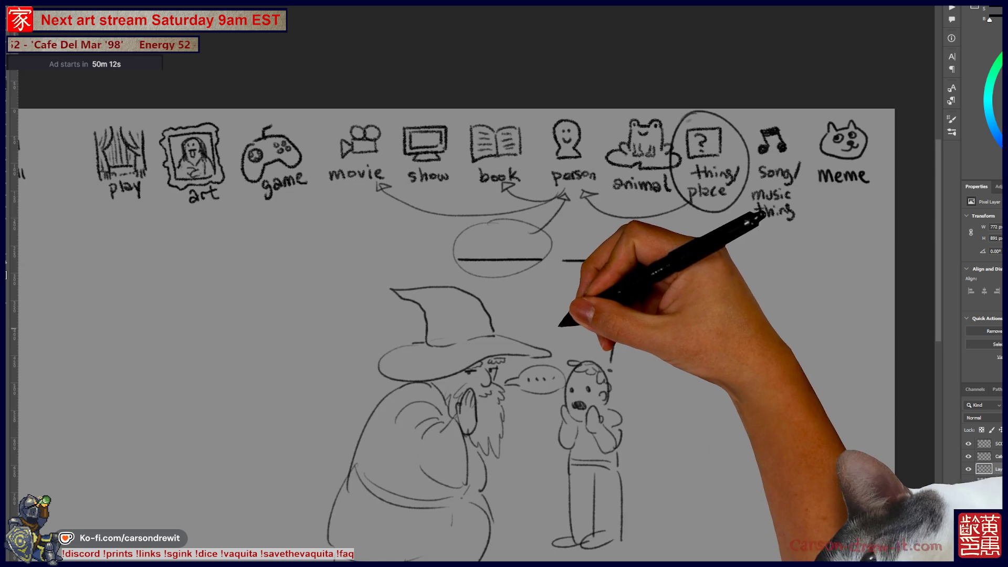
pyautogui.moveTo(581, 298); pyautogui.dragTo(633, 287)
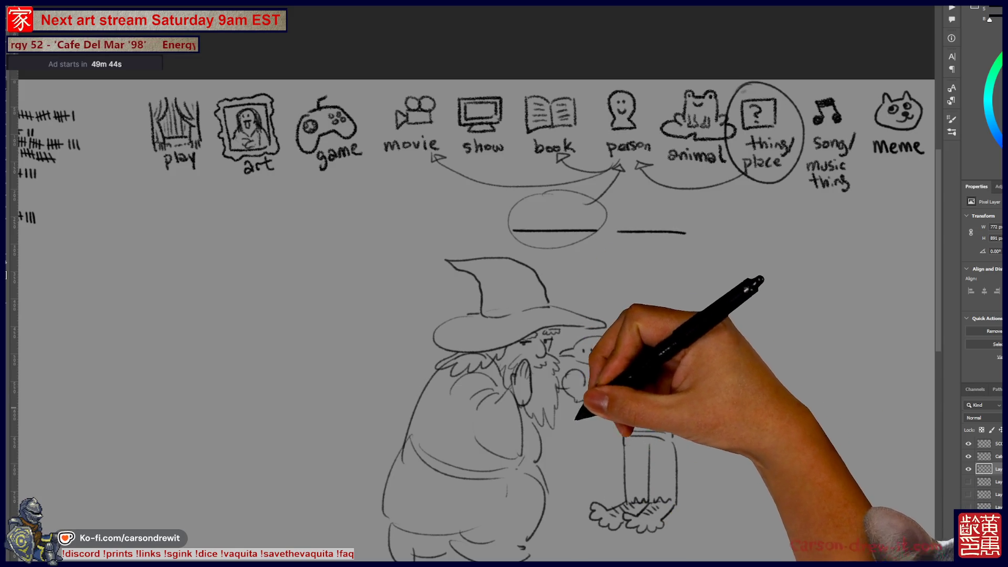
# Draw the wizard's tall staff with a curled top and retrace the second blank line
pyautogui.moveTo(575, 388); pyautogui.dragTo(579, 530)
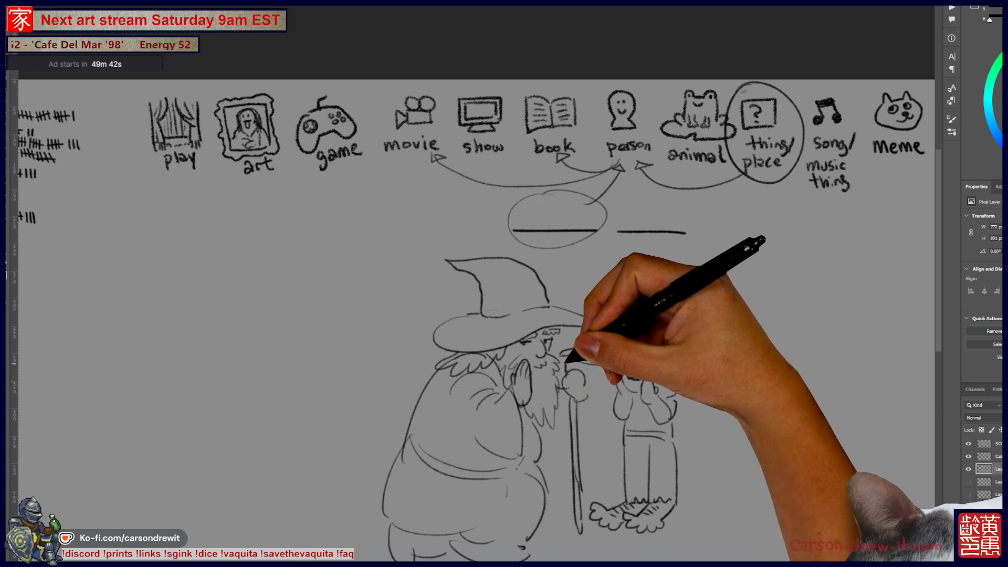
pyautogui.moveTo(573, 351); pyautogui.dragTo(619, 353)
pyautogui.moveTo(567, 307); pyautogui.dragTo(574, 262)
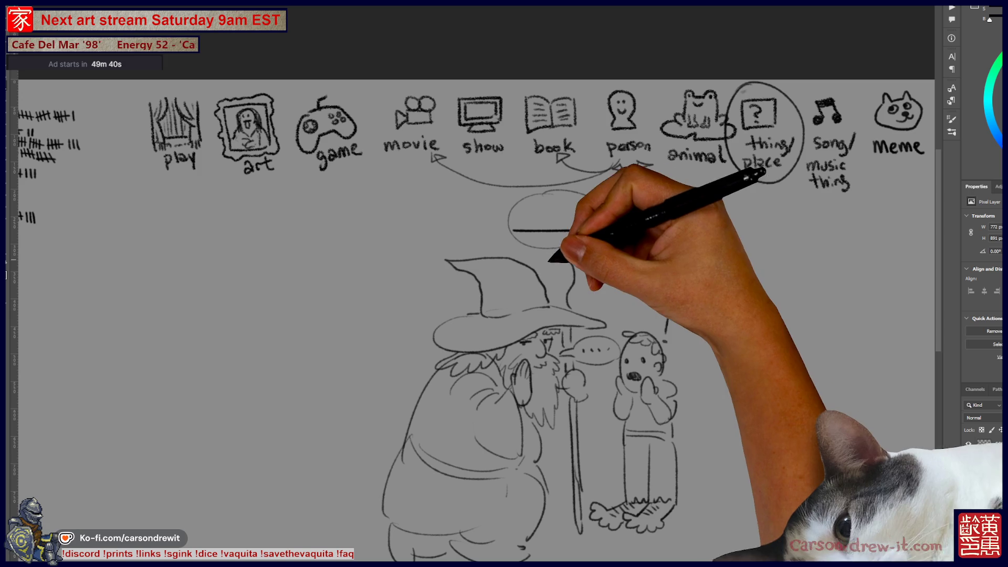
pyautogui.moveTo(619, 231); pyautogui.dragTo(685, 232)
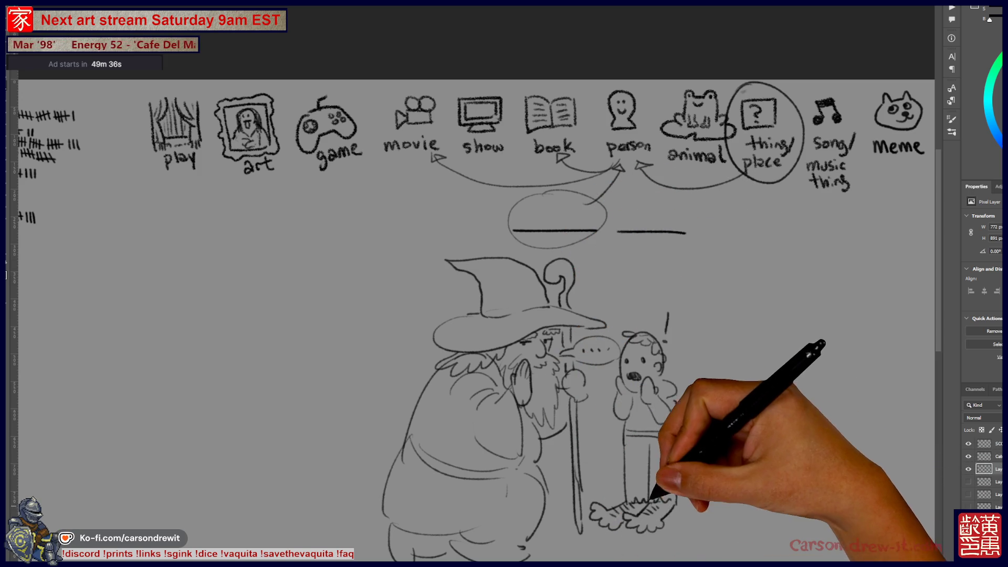
pyautogui.moveTo(653, 501); pyautogui.dragTo(631, 484)
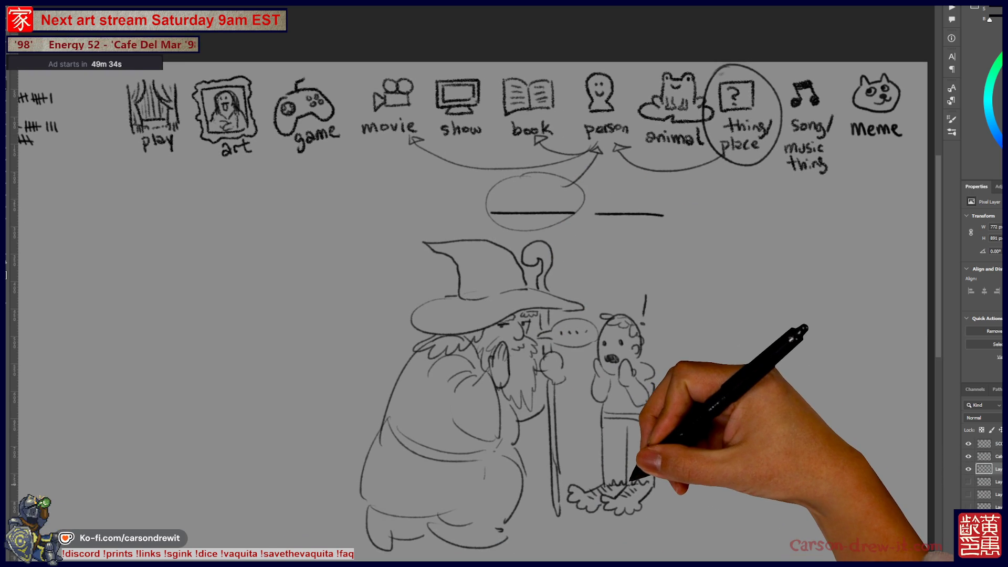
pyautogui.hscroll(2, 631, 478)
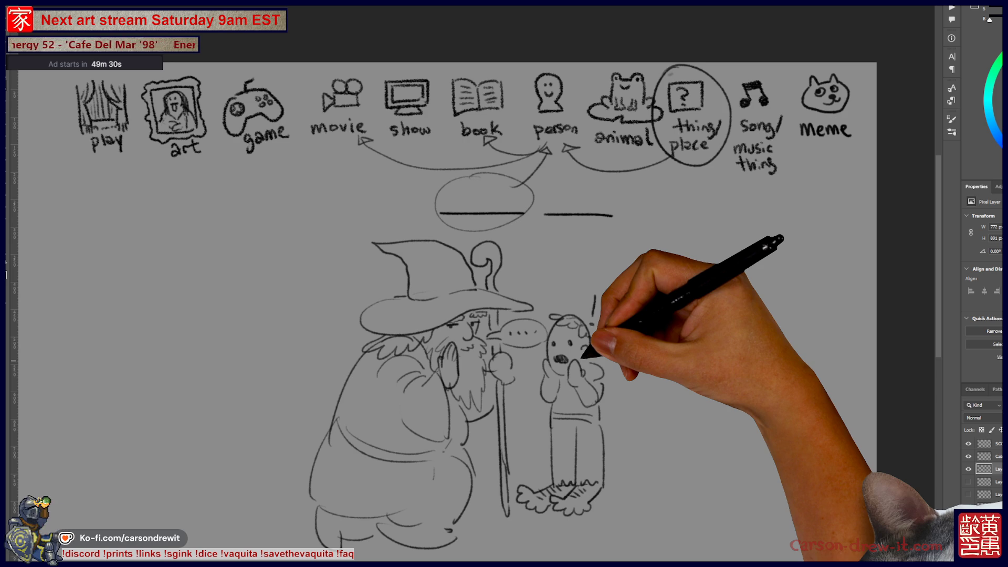
pyautogui.hscroll(-1, 603, 419)
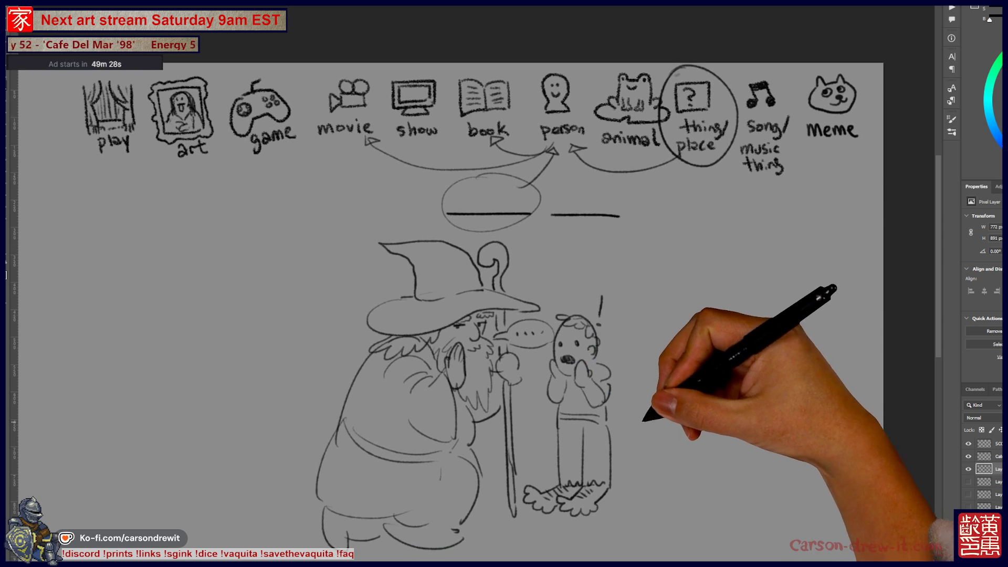
pyautogui.hscroll(1, 638, 415)
pyautogui.hscroll(1, 646, 431)
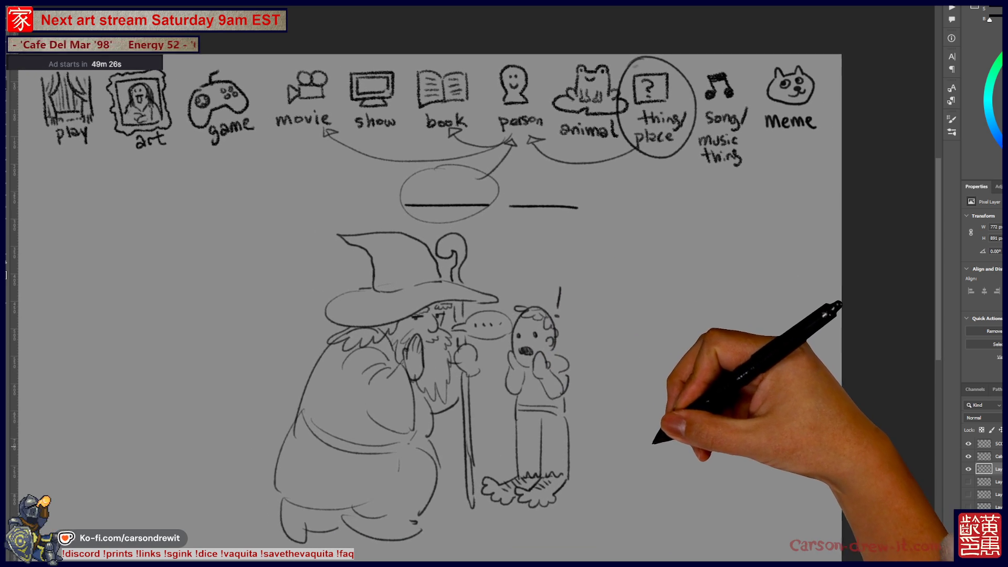
pyautogui.scroll(1, 428, 300)
# Circle the second blank with an arrow down to the child, and enclose the wizard in a large ellipse
pyautogui.moveTo(507, 300); pyautogui.dragTo(543, 232)
pyautogui.moveTo(563, 291); pyautogui.dragTo(560, 321)
pyautogui.moveTo(583, 192)
pyautogui.mouseDown()
pyautogui.moveTo(536, 184)
pyautogui.moveTo(562, 231)
pyautogui.mouseUp()
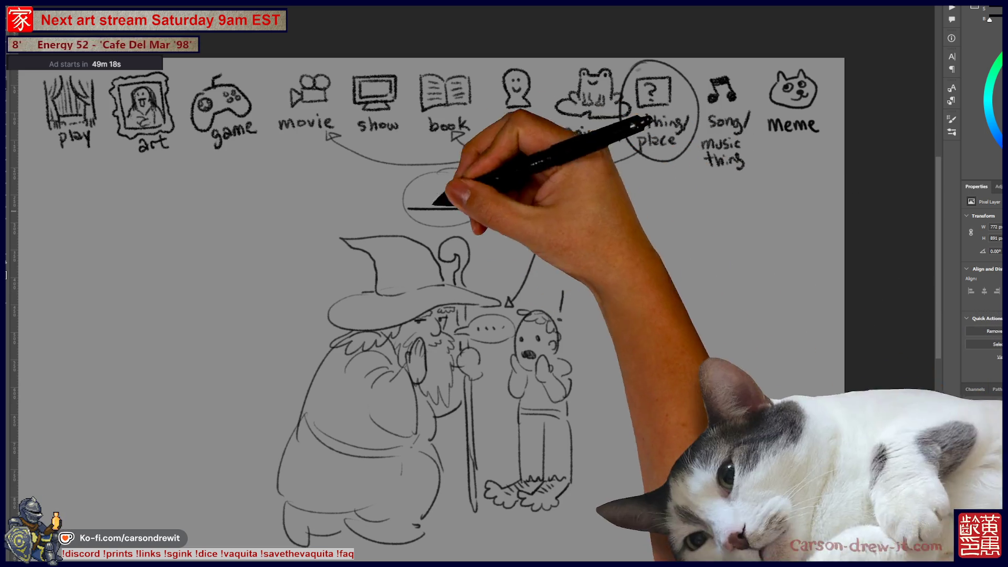
pyautogui.moveTo(443, 225); pyautogui.dragTo(448, 264)
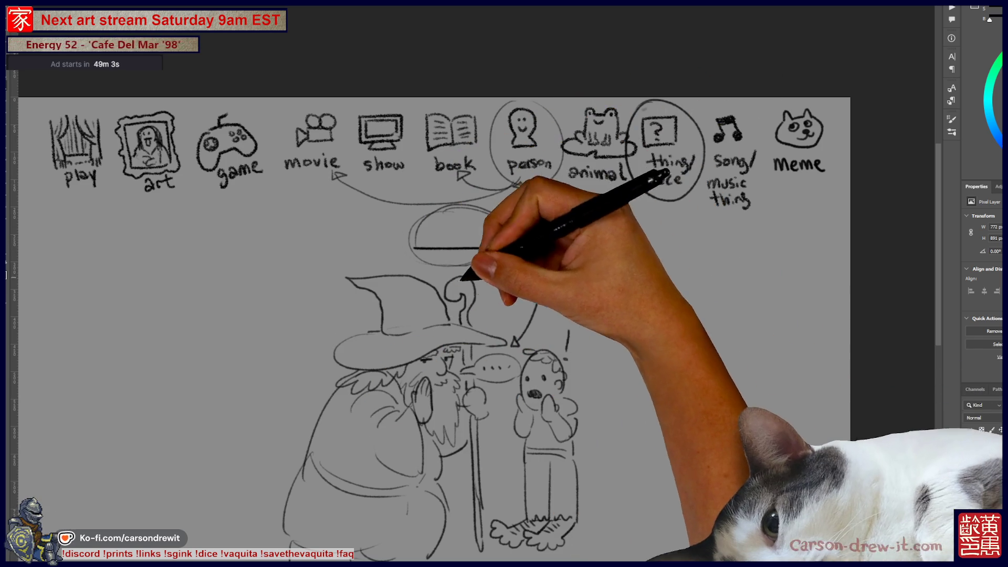
pyautogui.moveTo(407, 265)
pyautogui.mouseDown()
pyautogui.moveTo(270, 394)
pyautogui.moveTo(490, 315)
pyautogui.mouseUp()
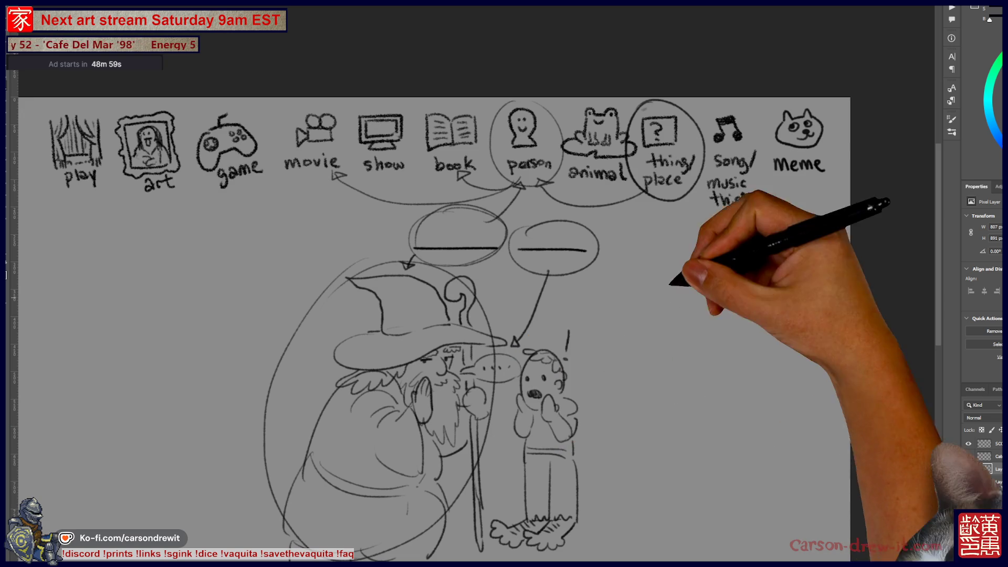
pyautogui.press('ctrl')
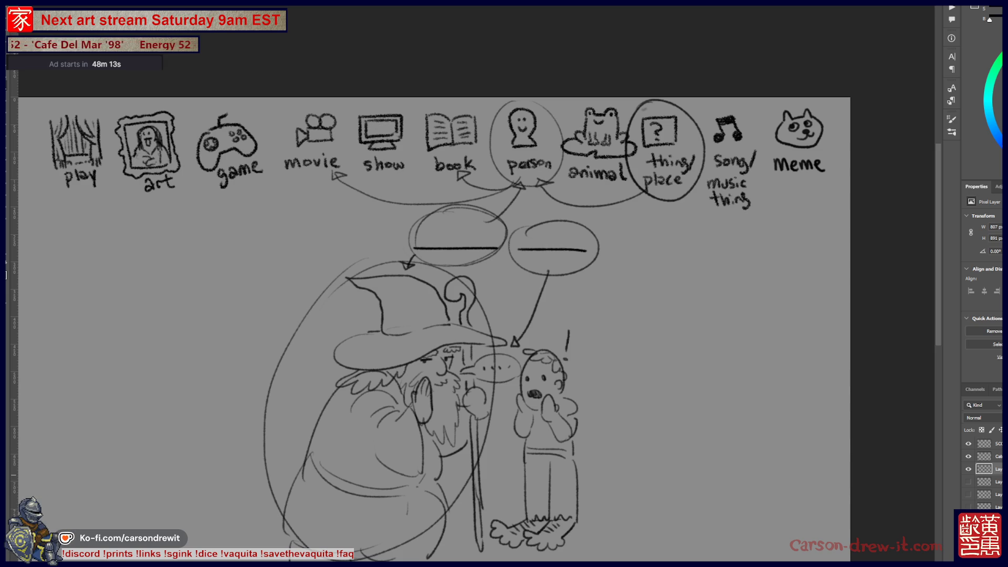
pyautogui.moveTo(518, 342); pyautogui.dragTo(495, 301)
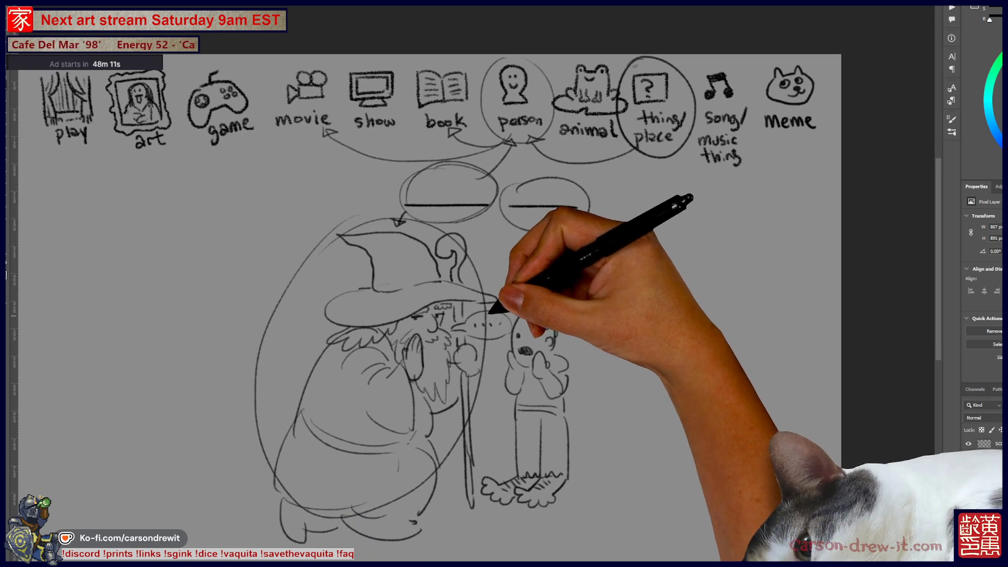
# Hide the sketch layer holding the wizard scene, circles and arrows
pyautogui.click(969, 469)
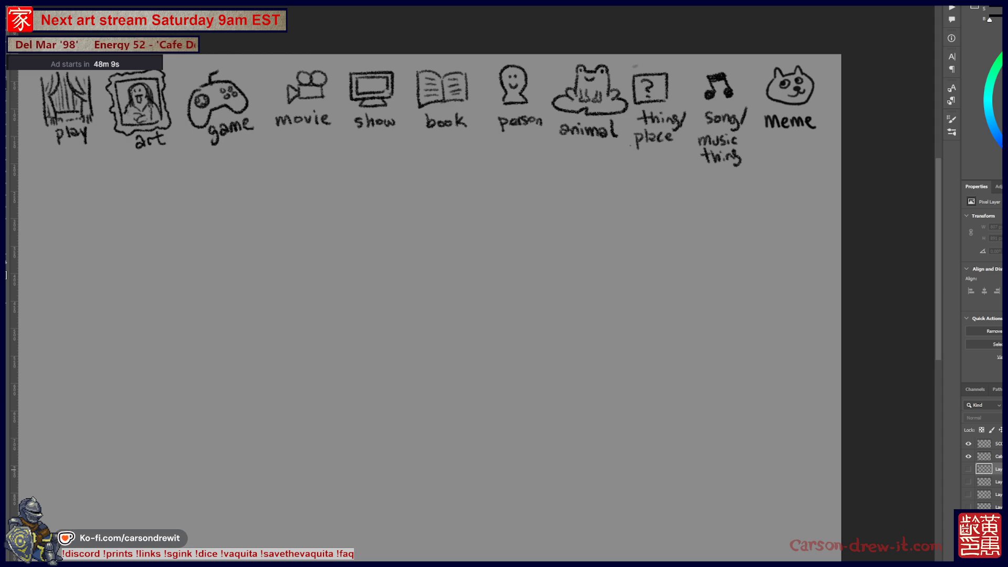
pyautogui.click(968, 469)
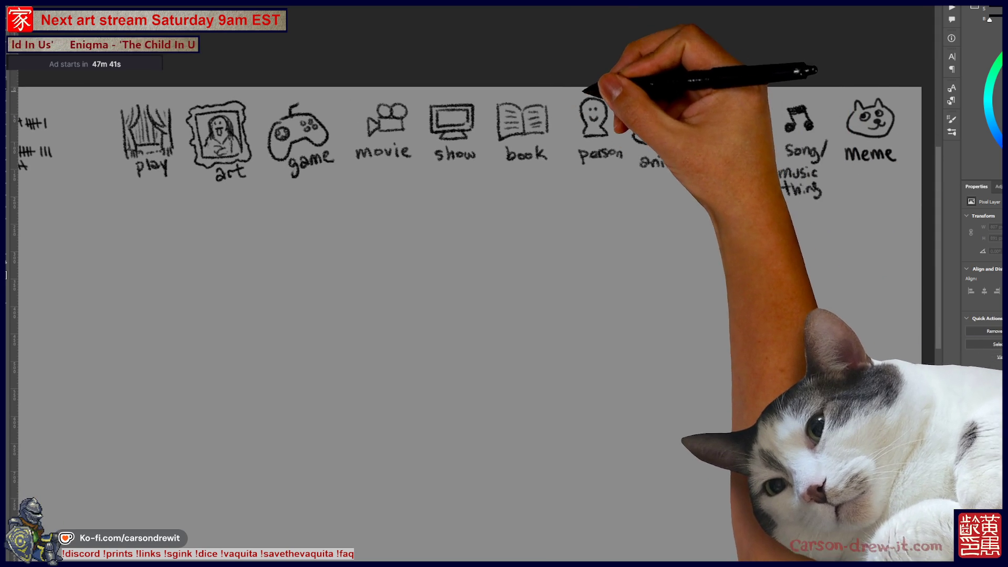
# Add a new blank line and a person-to-thing/place arrow, and label the song circle 'music thing'
pyautogui.moveTo(505, 215); pyautogui.dragTo(516, 216)
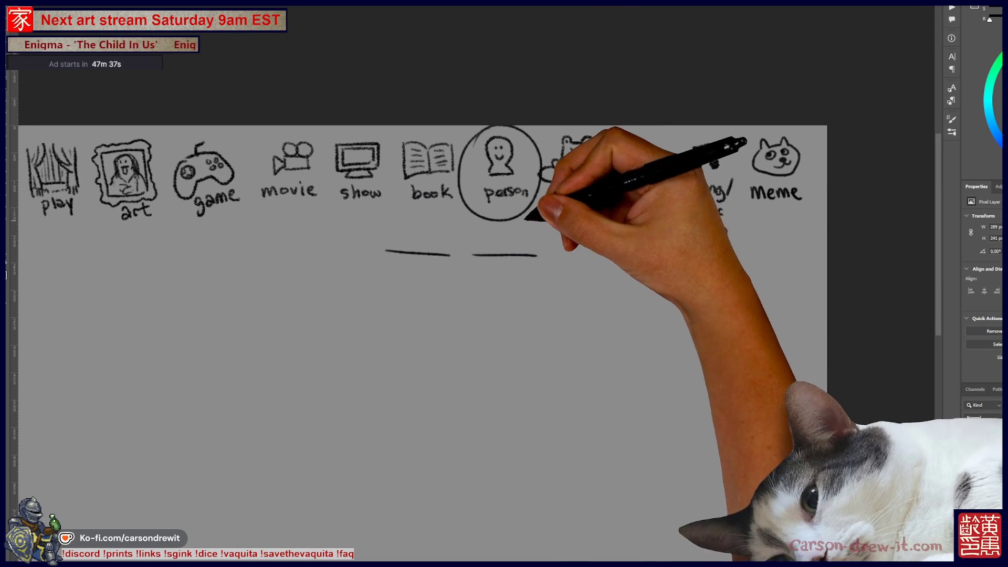
pyautogui.moveTo(571, 239)
pyautogui.mouseDown()
pyautogui.moveTo(704, 231)
pyautogui.moveTo(675, 139)
pyautogui.moveTo(747, 164)
pyautogui.moveTo(637, 292)
pyautogui.mouseUp()
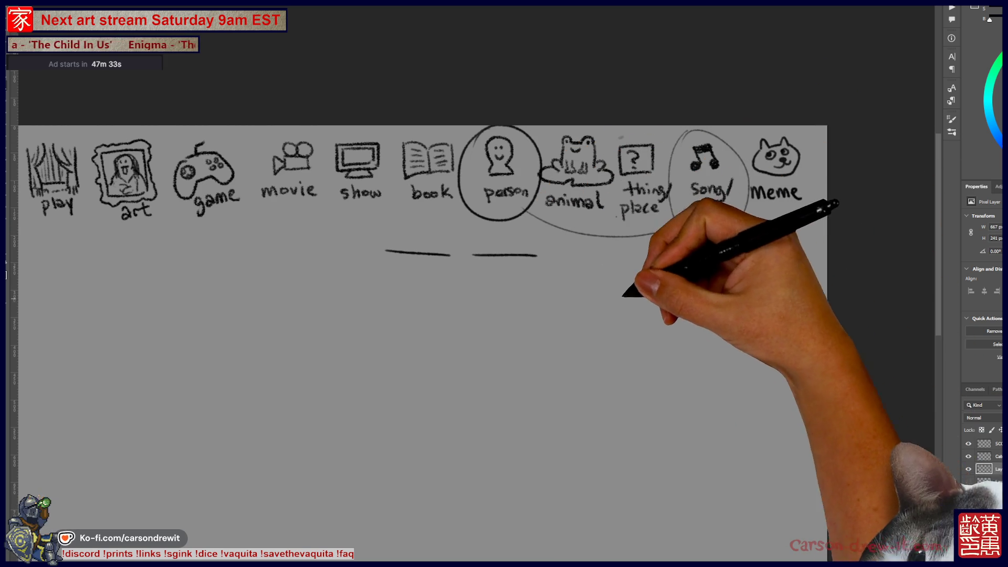
pyautogui.moveTo(785, 199); pyautogui.dragTo(828, 224)
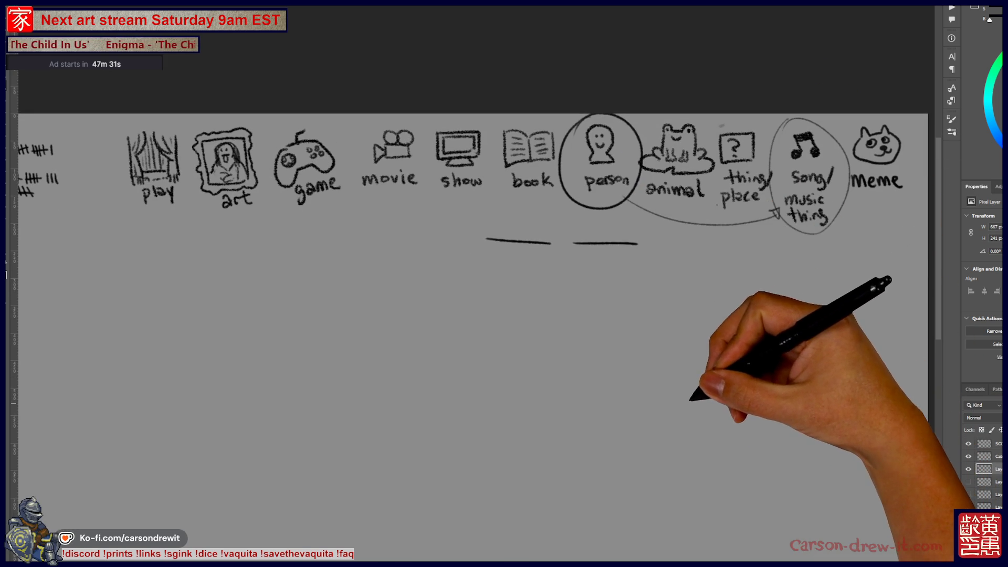
pyautogui.moveTo(664, 345); pyautogui.dragTo(650, 356)
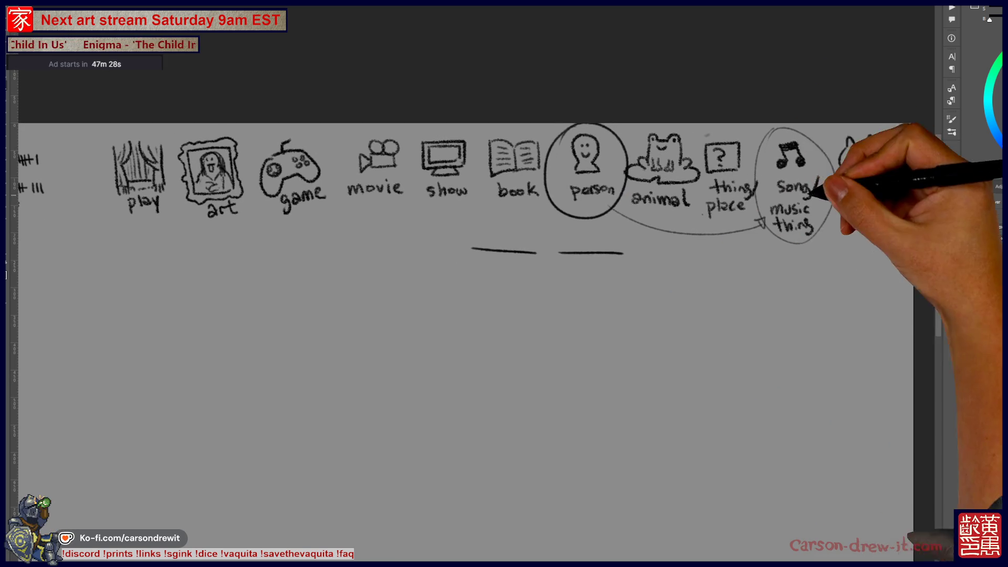
pyautogui.moveTo(682, 315); pyautogui.dragTo(652, 319)
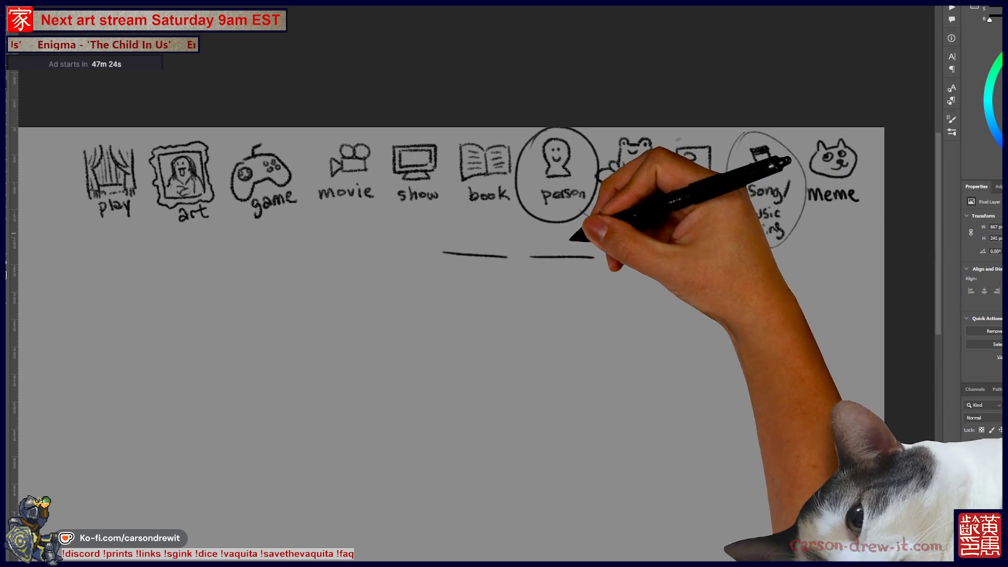
# Letter the song and meme category labels and start a small head below the blanks
pyautogui.moveTo(741, 210); pyautogui.dragTo(780, 231)
pyautogui.moveTo(806, 195); pyautogui.dragTo(856, 196)
pyautogui.moveTo(735, 315); pyautogui.dragTo(734, 288)
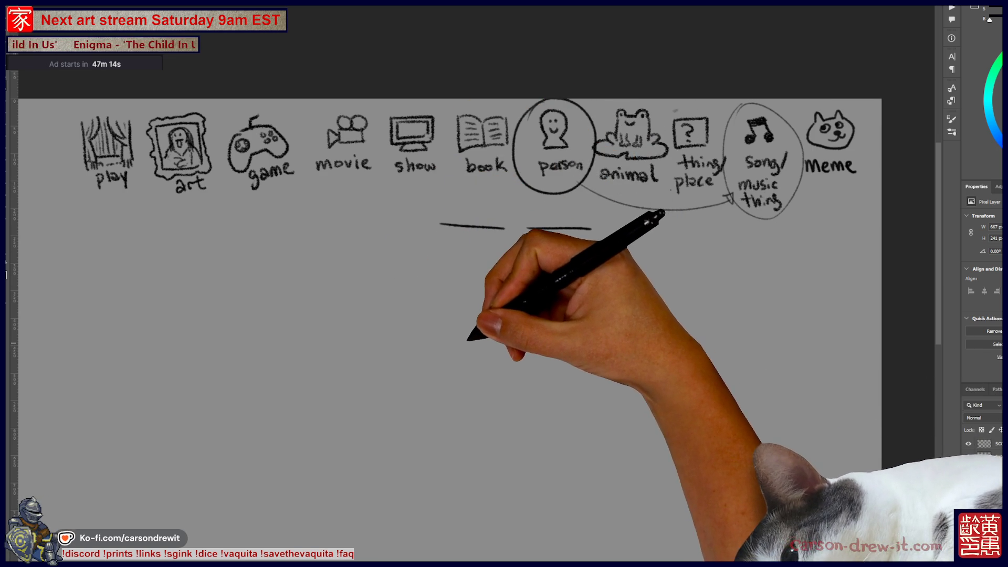
pyautogui.moveTo(462, 352)
pyautogui.mouseDown()
pyautogui.moveTo(462, 338)
pyautogui.moveTo(496, 353)
pyautogui.moveTo(482, 329)
pyautogui.mouseUp()
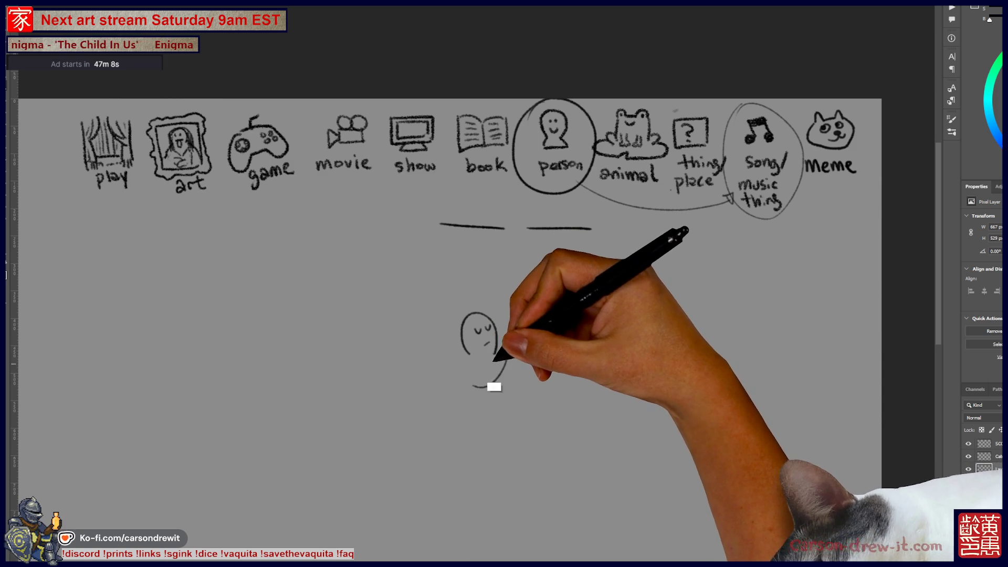
# Draw the conductor's chin, body, raised baton with motion marks, legs and feet
pyautogui.moveTo(479, 369); pyautogui.dragTo(507, 358)
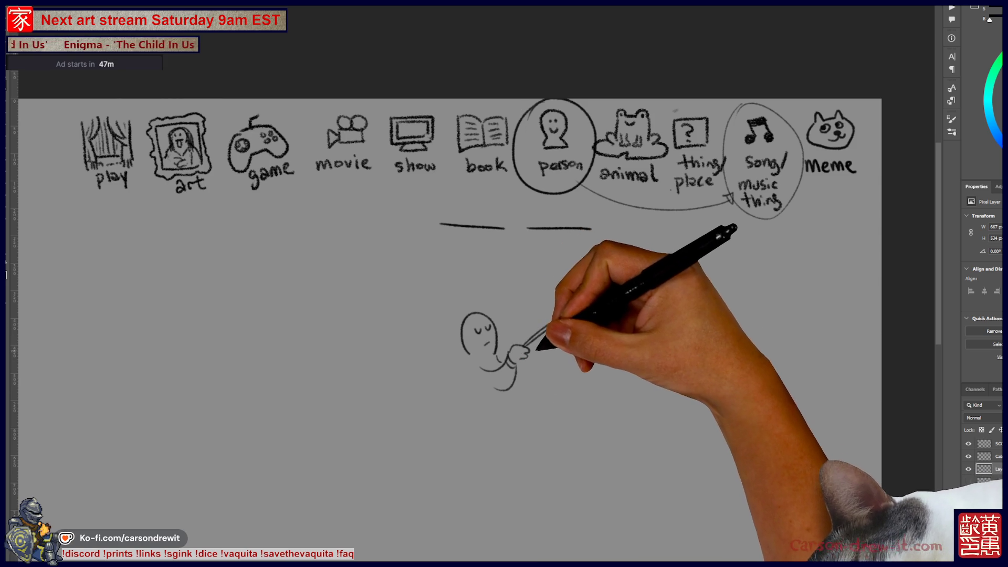
pyautogui.moveTo(552, 339); pyautogui.dragTo(538, 350)
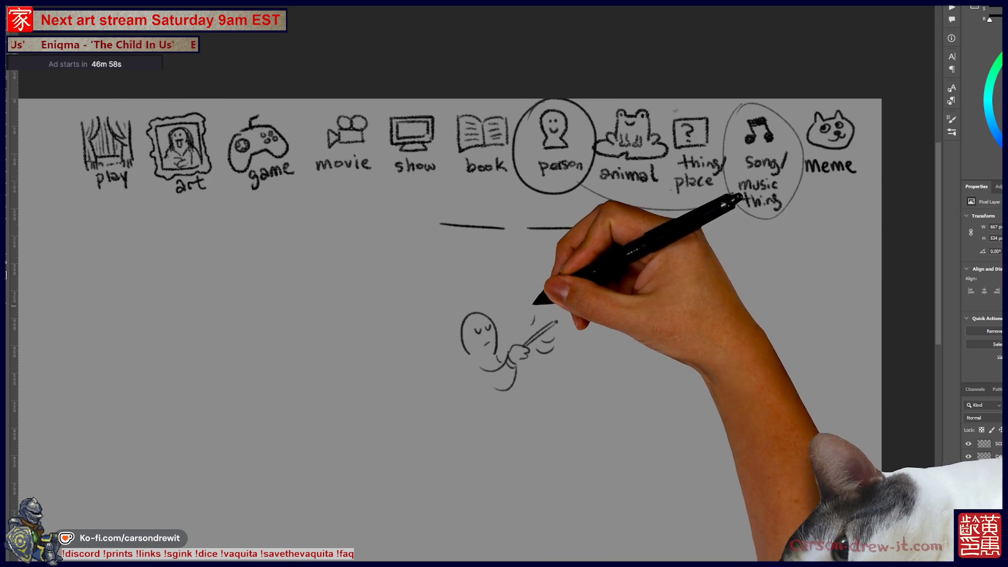
pyautogui.moveTo(470, 362); pyautogui.dragTo(482, 407)
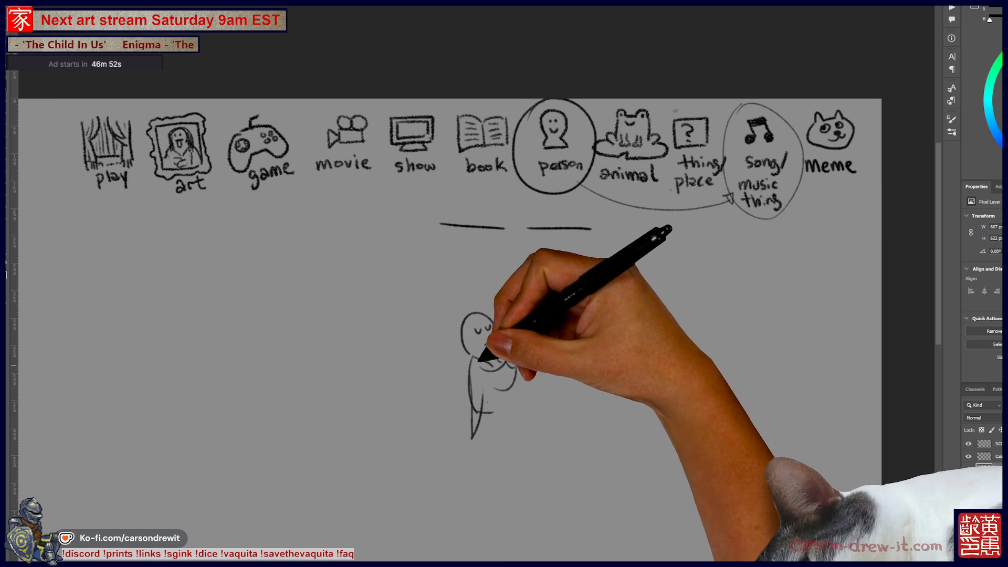
pyautogui.moveTo(521, 346); pyautogui.dragTo(557, 322)
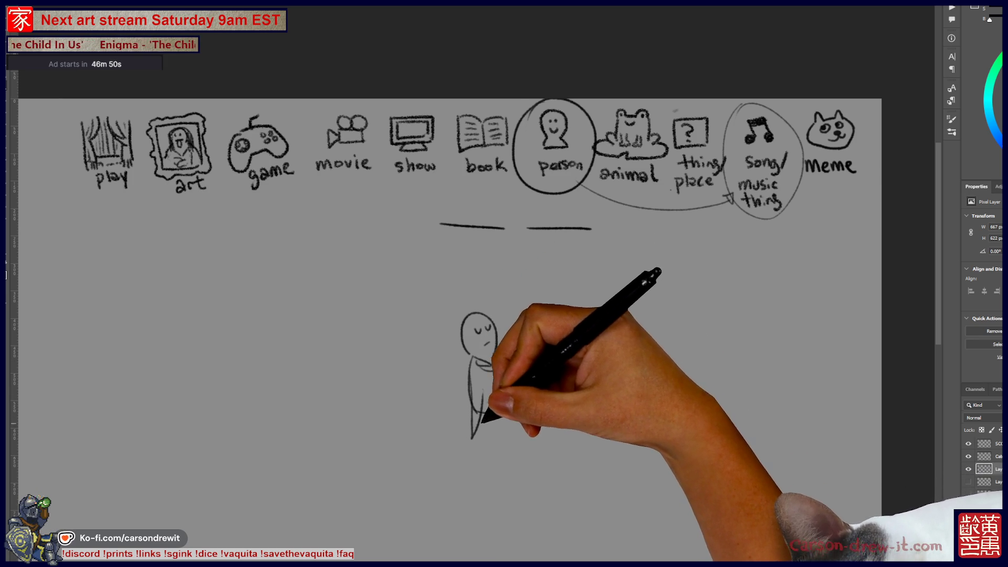
pyautogui.moveTo(490, 412); pyautogui.dragTo(500, 469)
pyautogui.moveTo(507, 417); pyautogui.dragTo(512, 463)
pyautogui.scroll(-2, 556, 446)
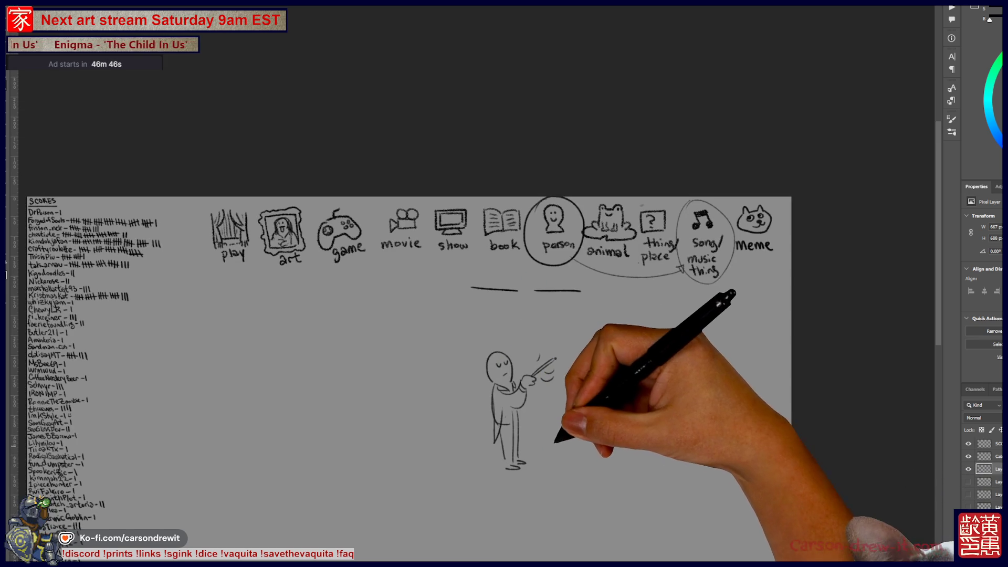
pyautogui.scroll(2, 656, 532)
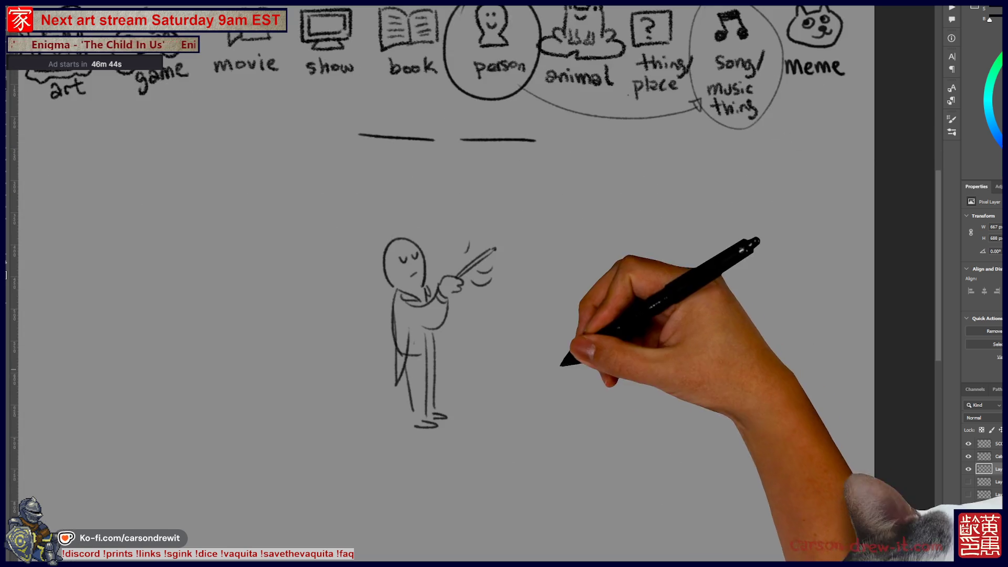
# Sketch the orchestra players around the conductor, including a violinist and a taller player
pyautogui.scroll(-2, 575, 361)
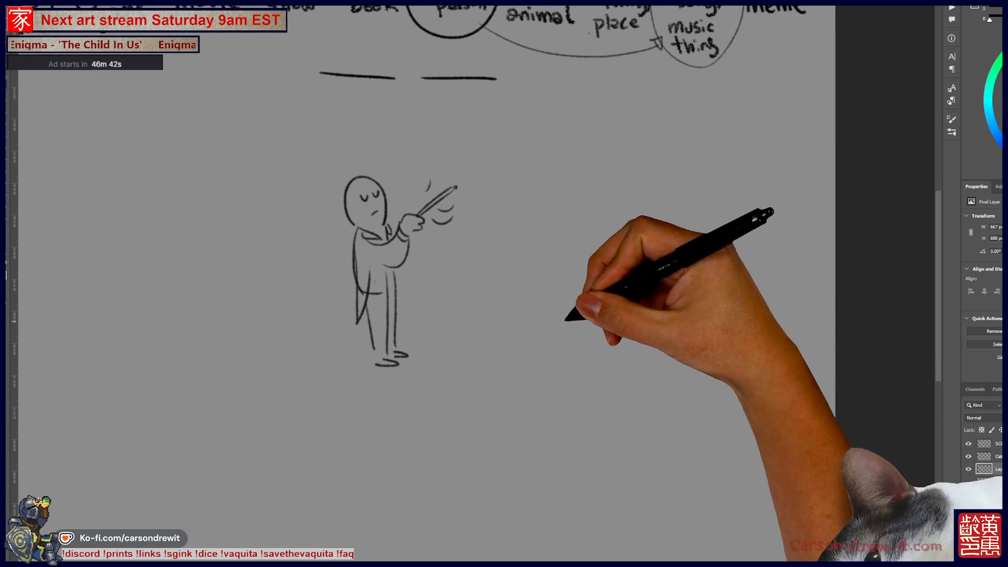
pyautogui.moveTo(574, 391); pyautogui.dragTo(591, 383)
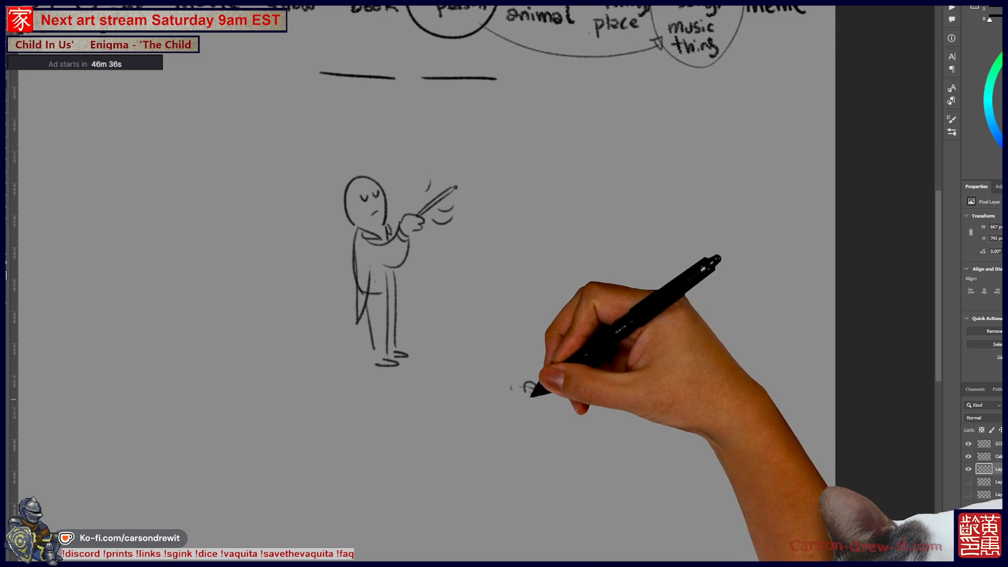
pyautogui.moveTo(518, 385)
pyautogui.mouseDown()
pyautogui.moveTo(509, 383)
pyautogui.moveTo(548, 393)
pyautogui.mouseUp()
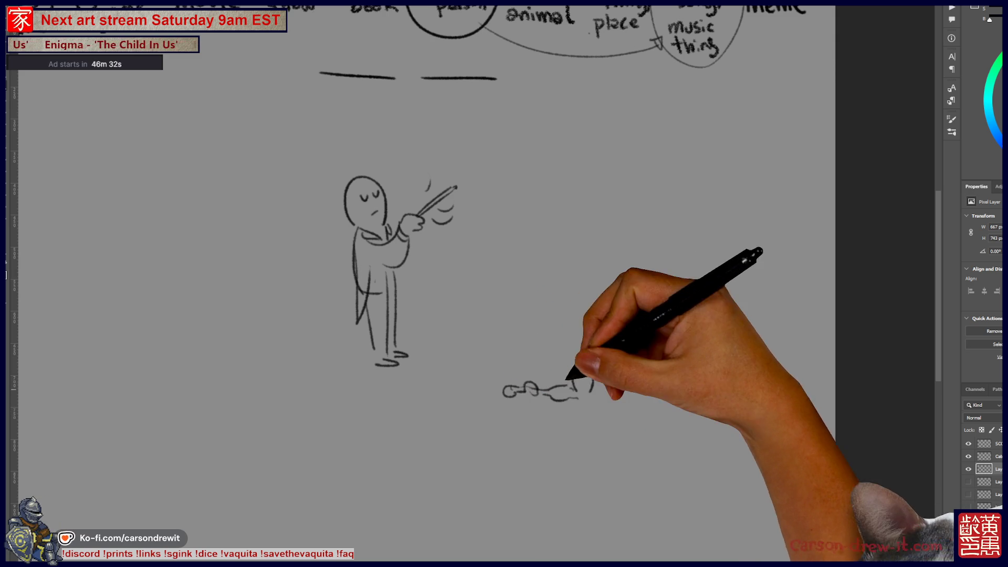
pyautogui.moveTo(580, 400)
pyautogui.mouseDown()
pyautogui.moveTo(557, 429)
pyautogui.moveTo(577, 405)
pyautogui.moveTo(604, 427)
pyautogui.mouseUp()
pyautogui.moveTo(640, 374)
pyautogui.mouseDown()
pyautogui.moveTo(647, 354)
pyautogui.moveTo(645, 383)
pyautogui.moveTo(660, 367)
pyautogui.mouseUp()
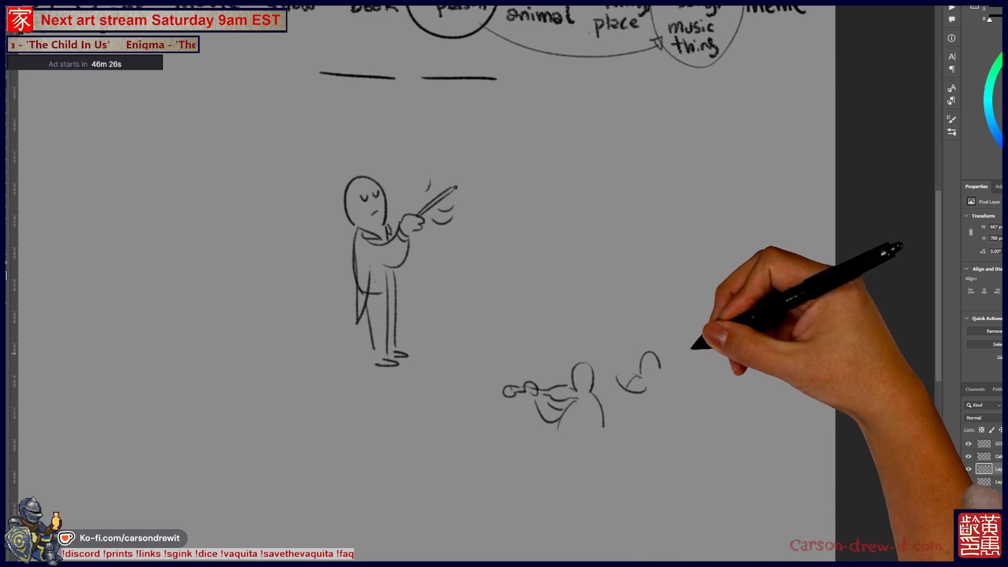
pyautogui.moveTo(734, 348)
pyautogui.mouseDown()
pyautogui.moveTo(746, 331)
pyautogui.moveTo(720, 377)
pyautogui.moveTo(729, 377)
pyautogui.moveTo(706, 394)
pyautogui.moveTo(720, 370)
pyautogui.moveTo(736, 377)
pyautogui.mouseUp()
pyautogui.moveTo(738, 333)
pyautogui.mouseDown()
pyautogui.moveTo(759, 347)
pyautogui.moveTo(772, 401)
pyautogui.mouseUp()
pyautogui.moveTo(655, 443)
pyautogui.mouseDown()
pyautogui.moveTo(673, 415)
pyautogui.moveTo(688, 421)
pyautogui.mouseUp()
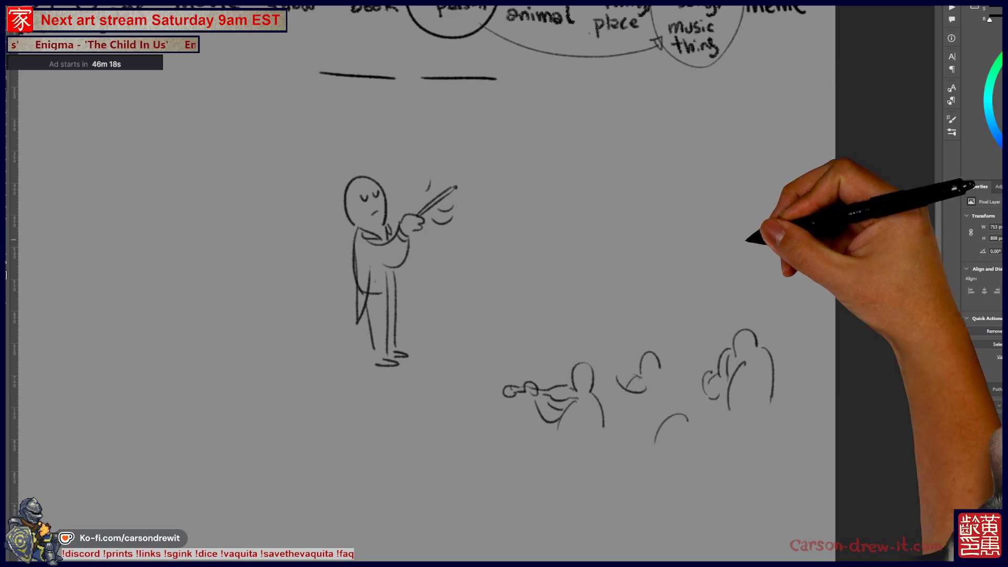
pyautogui.moveTo(752, 258); pyautogui.dragTo(768, 245)
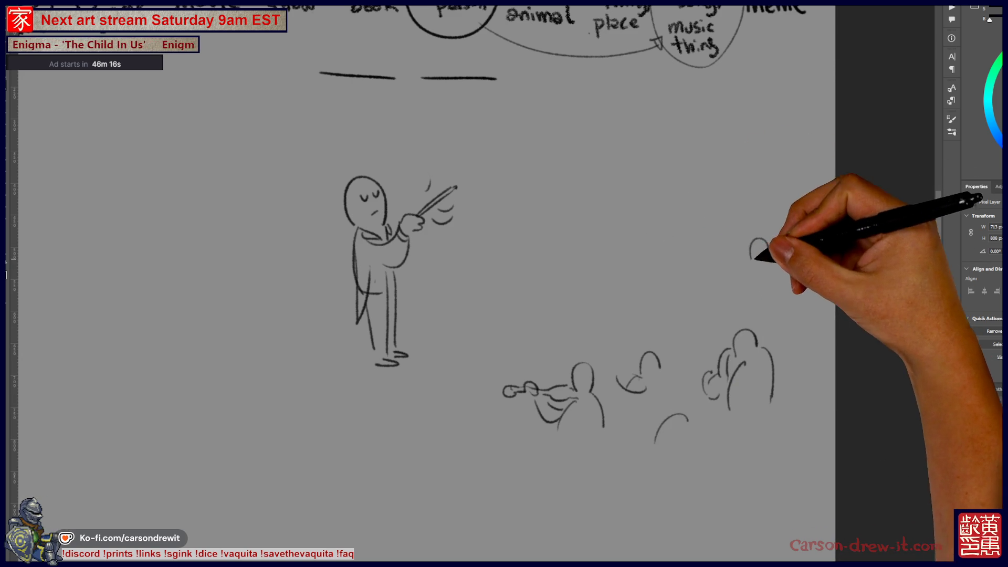
pyautogui.moveTo(754, 281)
pyautogui.mouseDown()
pyautogui.moveTo(742, 207)
pyautogui.moveTo(736, 279)
pyautogui.mouseUp()
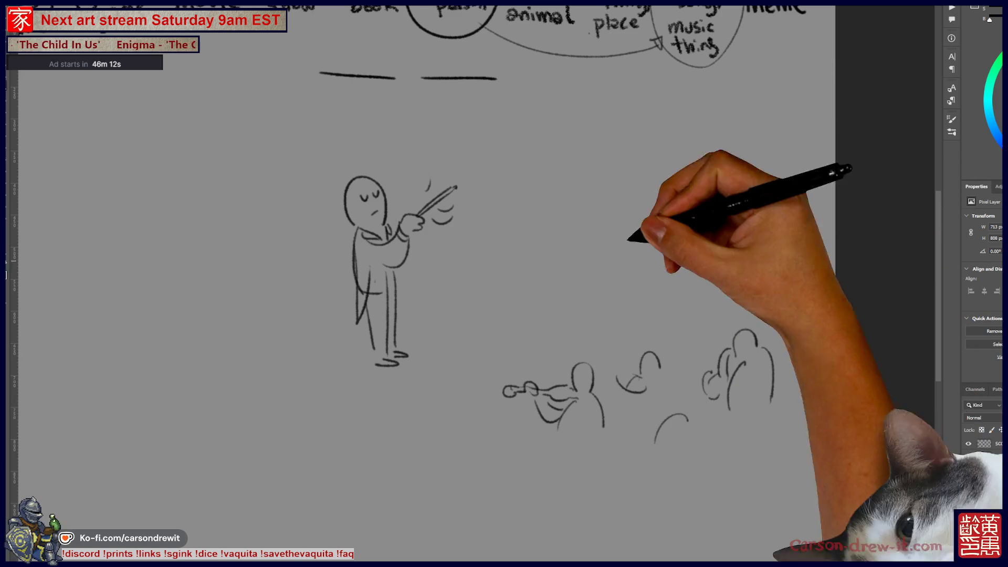
pyautogui.moveTo(620, 269); pyautogui.dragTo(551, 322)
pyautogui.moveTo(619, 394)
pyautogui.mouseDown()
pyautogui.moveTo(639, 379)
pyautogui.moveTo(641, 353)
pyautogui.mouseUp()
# On a new layer, draw a crossed-out play symbol above the orchestra, undoing two stray strokes
pyautogui.hotkey('ctrl', 'shift', 'alt', 'n')
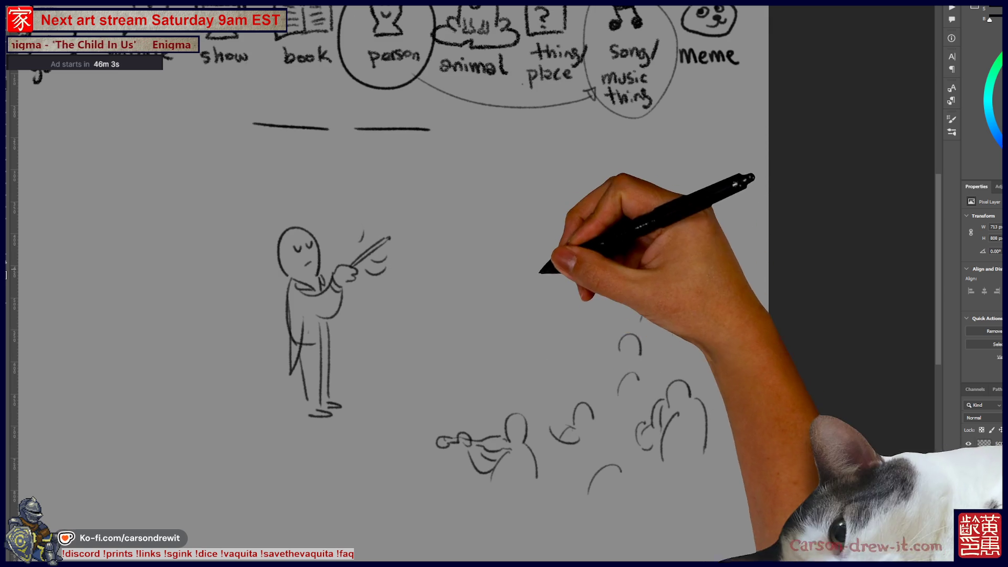
pyautogui.moveTo(517, 301)
pyautogui.mouseDown()
pyautogui.moveTo(567, 297)
pyautogui.moveTo(622, 273)
pyautogui.mouseUp()
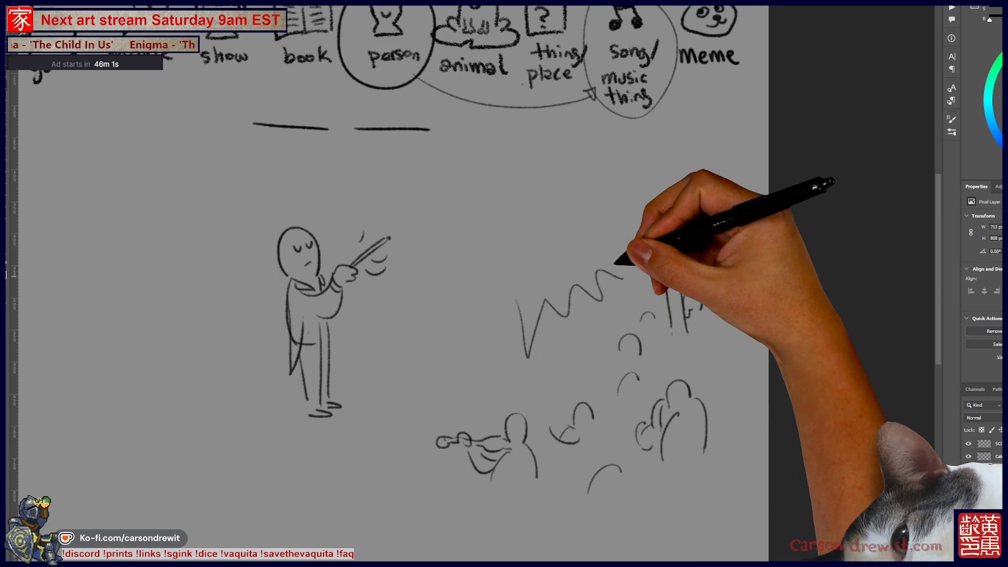
pyautogui.hotkey('ctrl', 'z')
pyautogui.moveTo(550, 368); pyautogui.dragTo(542, 352)
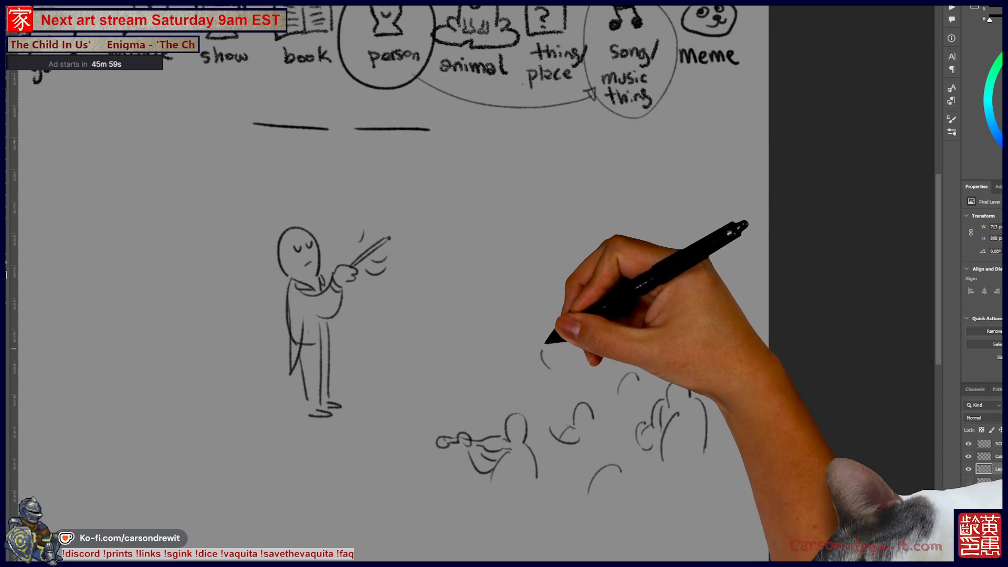
pyautogui.hotkey('ctrl', 'z')
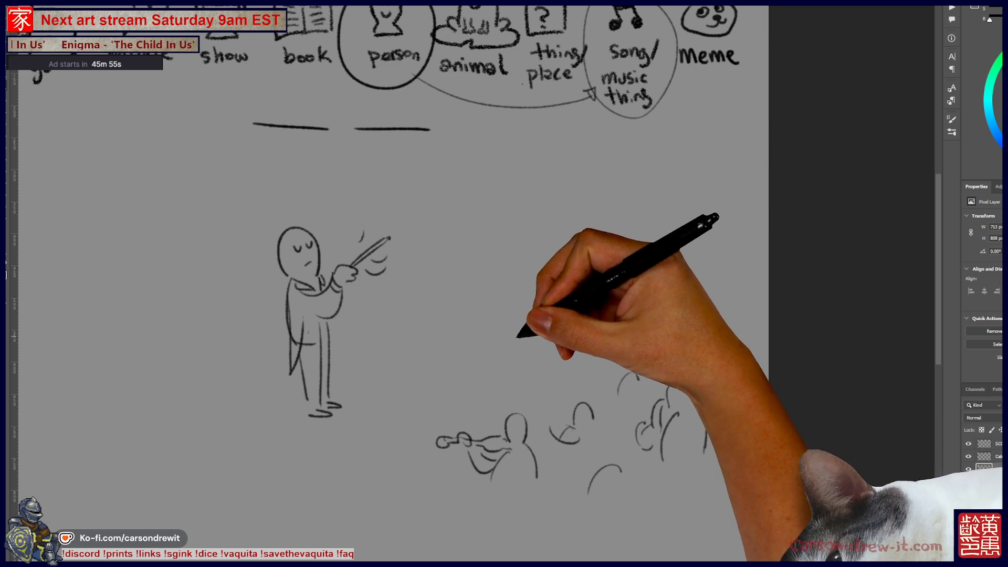
pyautogui.moveTo(520, 358); pyautogui.dragTo(540, 300)
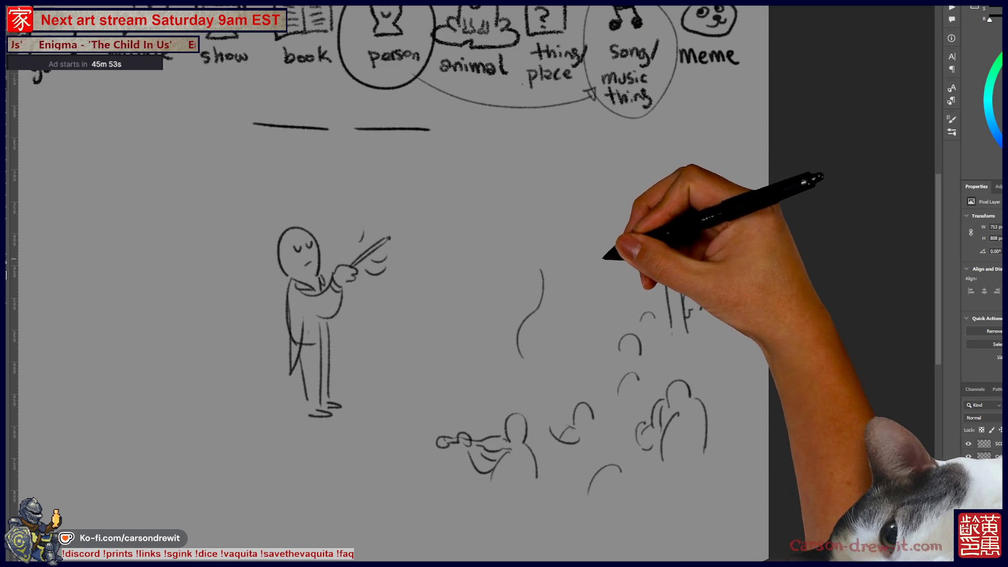
pyautogui.moveTo(480, 420); pyautogui.dragTo(494, 331)
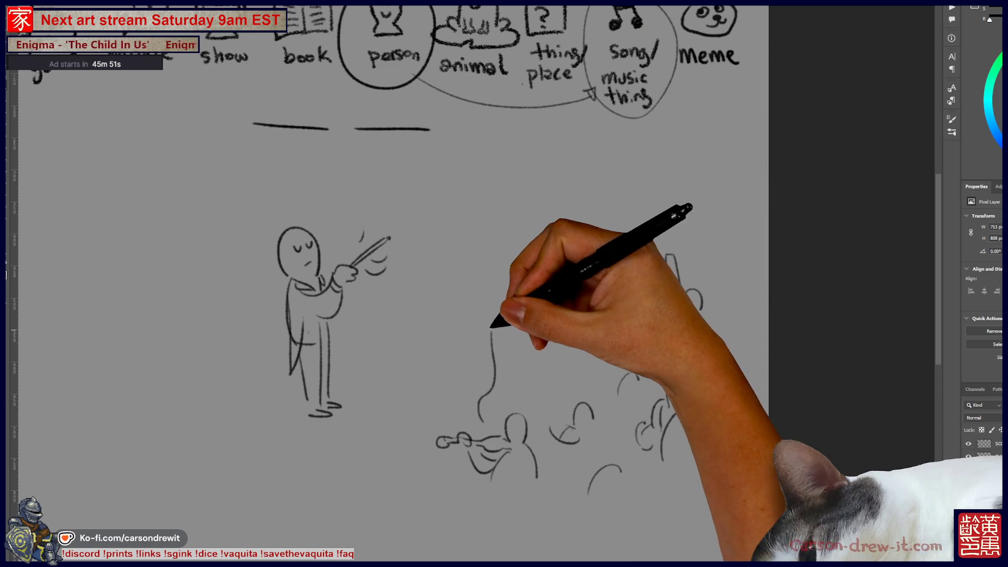
pyautogui.moveTo(570, 260)
pyautogui.mouseDown()
pyautogui.moveTo(579, 283)
pyautogui.moveTo(617, 265)
pyautogui.mouseUp()
pyautogui.moveTo(579, 281); pyautogui.dragTo(601, 296)
pyautogui.moveTo(523, 235); pyautogui.dragTo(512, 251)
pyautogui.moveTo(541, 194)
pyautogui.mouseDown()
pyautogui.moveTo(491, 226)
pyautogui.moveTo(544, 204)
pyautogui.mouseUp()
pyautogui.moveTo(522, 236)
pyautogui.mouseDown()
pyautogui.moveTo(554, 195)
pyautogui.moveTo(543, 224)
pyautogui.moveTo(520, 212)
pyautogui.mouseUp()
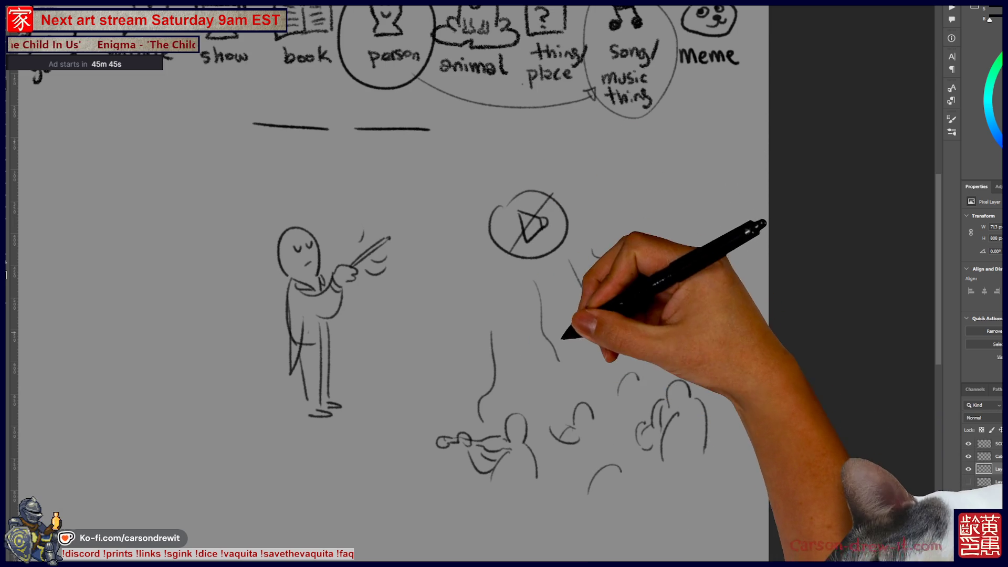
# Draw a music stand beside the conductor and circle the second blank with a connector down
pyautogui.moveTo(511, 263); pyautogui.dragTo(476, 292)
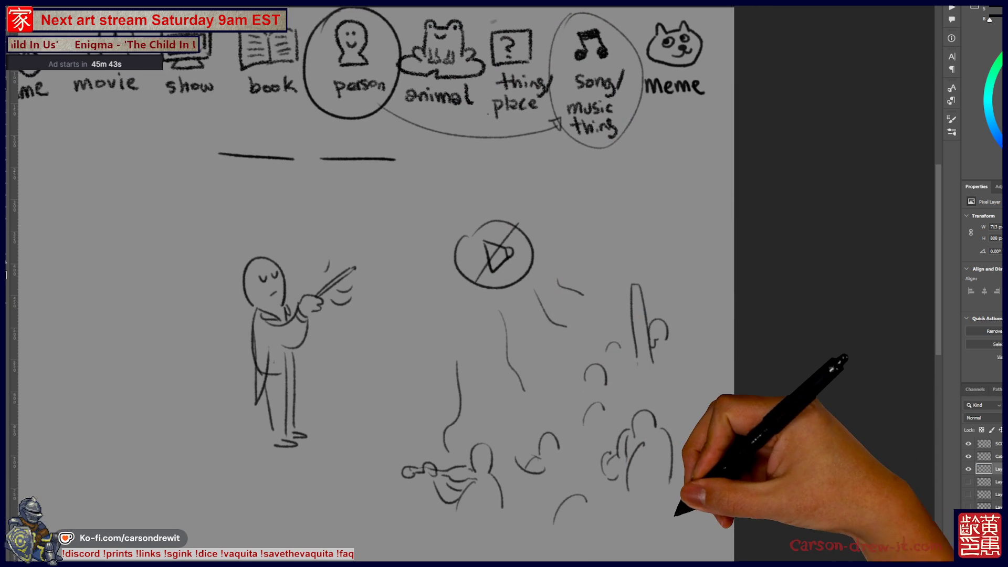
pyautogui.moveTo(484, 348)
pyautogui.mouseDown()
pyautogui.moveTo(586, 364)
pyautogui.moveTo(608, 331)
pyautogui.mouseUp()
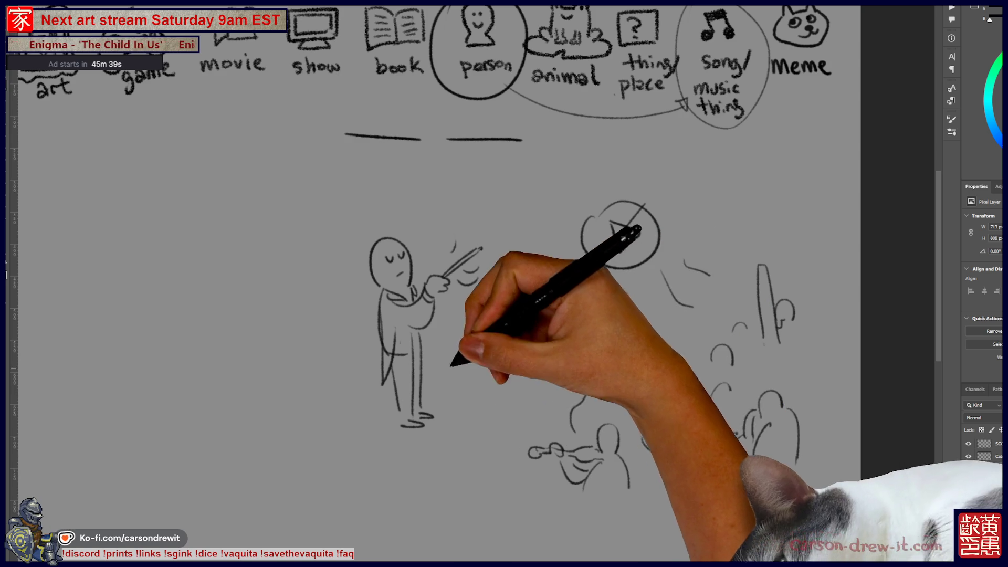
pyautogui.moveTo(608, 461)
pyautogui.mouseDown()
pyautogui.moveTo(574, 498)
pyautogui.moveTo(617, 447)
pyautogui.mouseUp()
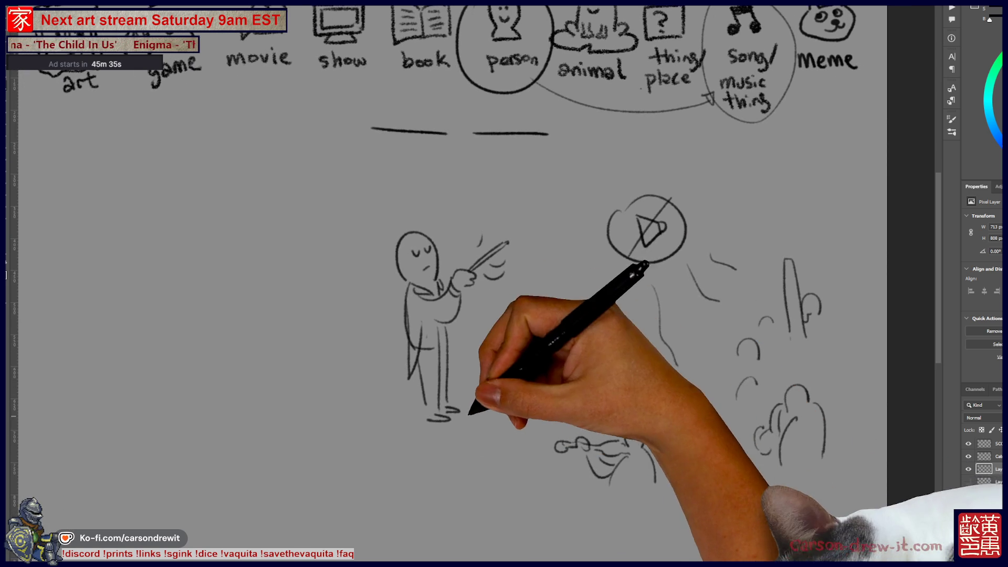
pyautogui.moveTo(473, 430); pyautogui.dragTo(466, 336)
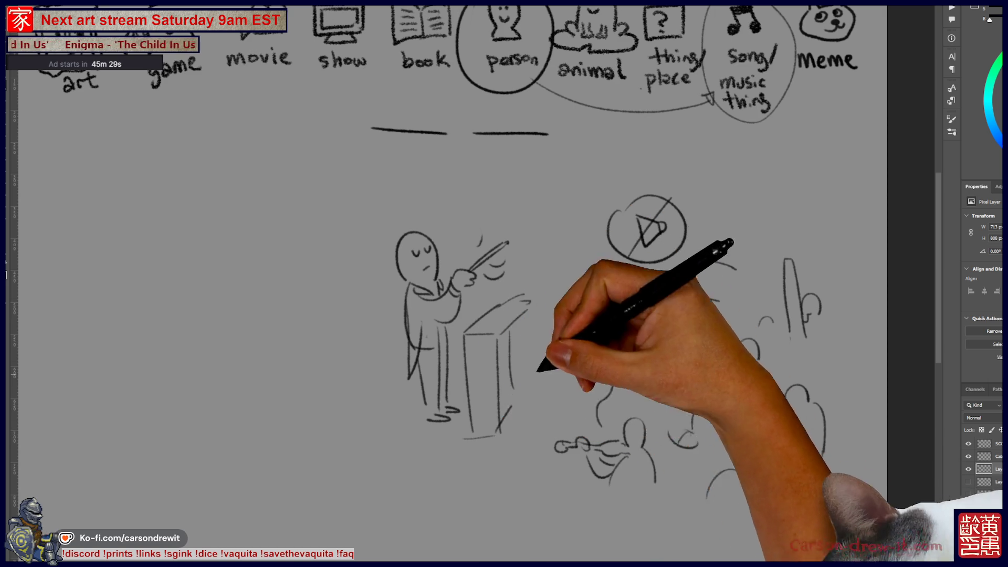
pyautogui.moveTo(530, 197)
pyautogui.mouseDown()
pyautogui.moveTo(552, 226)
pyautogui.moveTo(465, 268)
pyautogui.mouseUp()
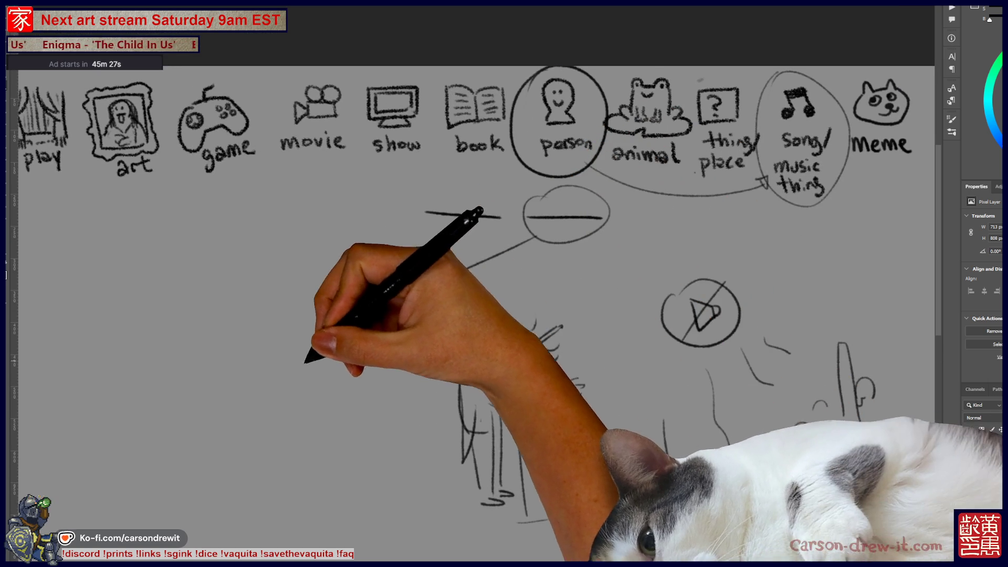
# Draw the birdcage below the bubble, linking its top to the bubble's line
pyautogui.moveTo(472, 315); pyautogui.dragTo(554, 270)
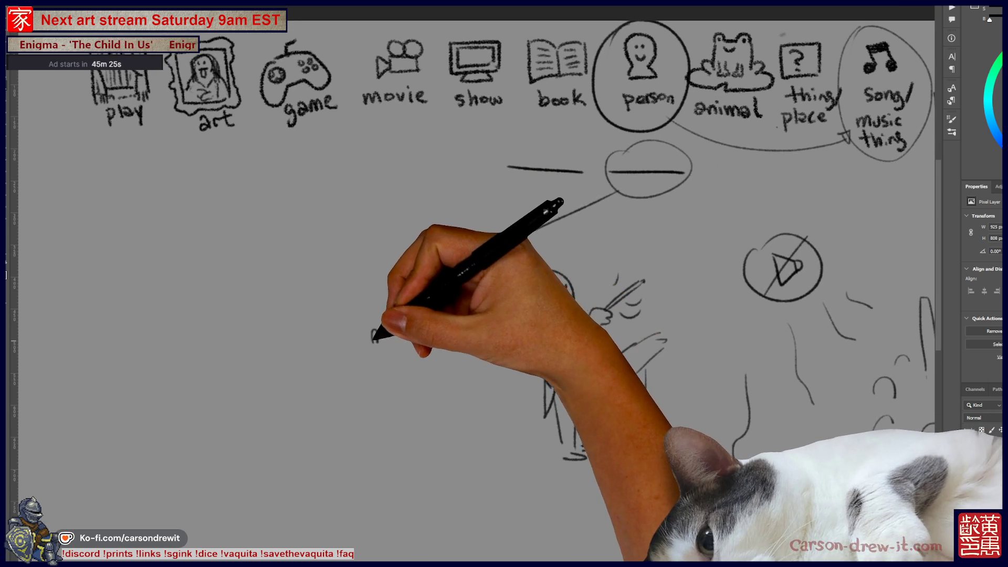
pyautogui.moveTo(465, 268)
pyautogui.mouseDown()
pyautogui.moveTo(386, 321)
pyautogui.moveTo(347, 423)
pyautogui.moveTo(412, 434)
pyautogui.moveTo(359, 374)
pyautogui.mouseUp()
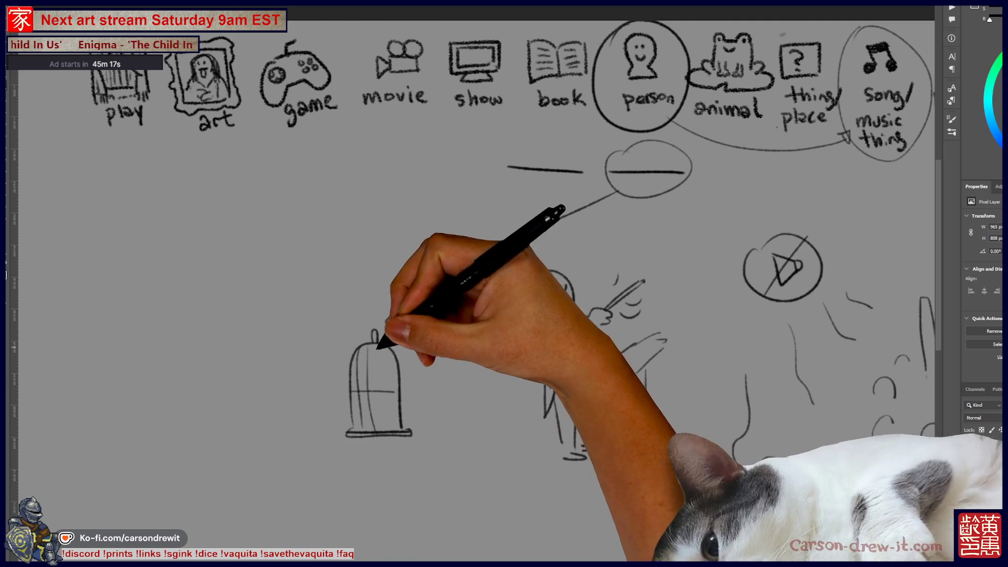
pyautogui.moveTo(386, 318); pyautogui.dragTo(570, 208)
pyautogui.scroll(-1, 429, 251)
pyautogui.moveTo(653, 247); pyautogui.dragTo(602, 268)
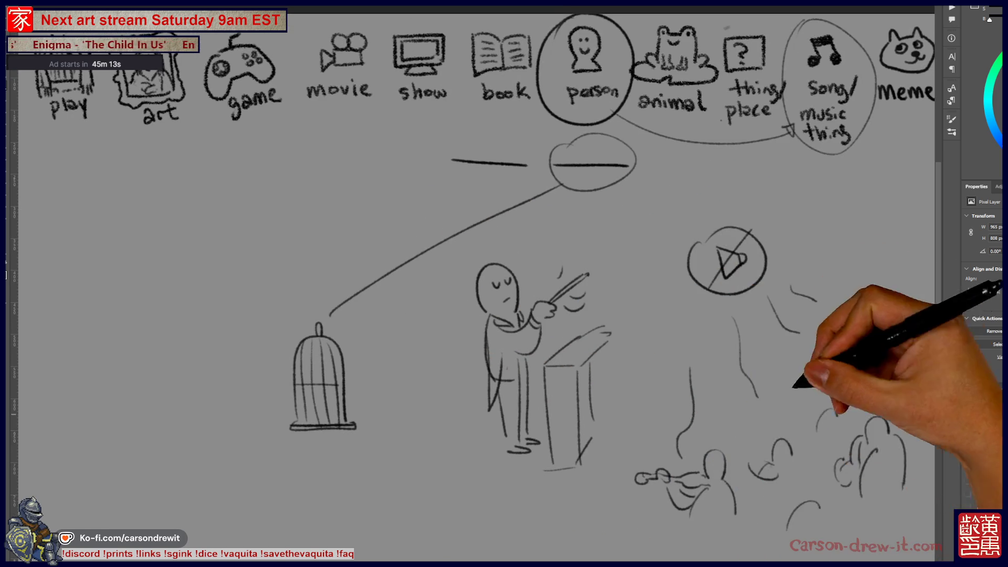
# Add a second bubble, blank lines inside both bubbles, and an arrow leading left
pyautogui.moveTo(487, 139); pyautogui.dragTo(525, 126)
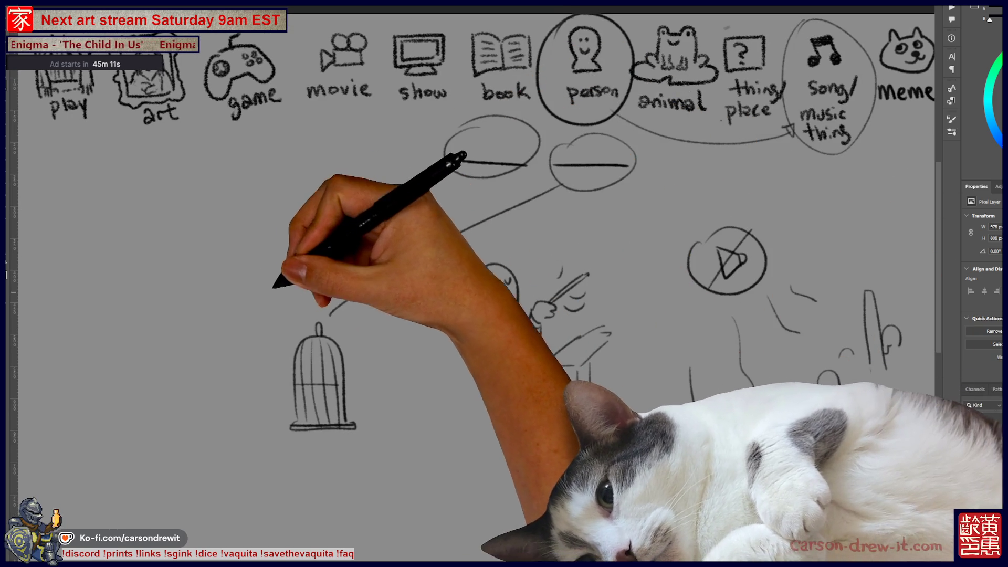
pyautogui.moveTo(452, 160); pyautogui.dragTo(525, 164)
pyautogui.moveTo(554, 165); pyautogui.dragTo(628, 165)
pyautogui.moveTo(446, 163); pyautogui.dragTo(247, 262)
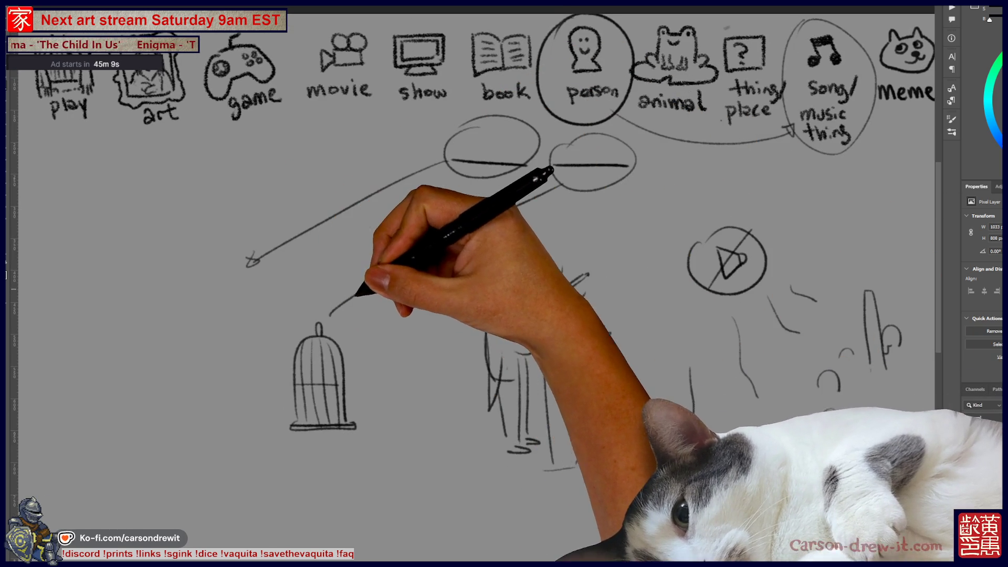
pyautogui.moveTo(365, 293)
pyautogui.mouseDown()
pyautogui.moveTo(341, 289)
pyautogui.moveTo(363, 281)
pyautogui.mouseUp()
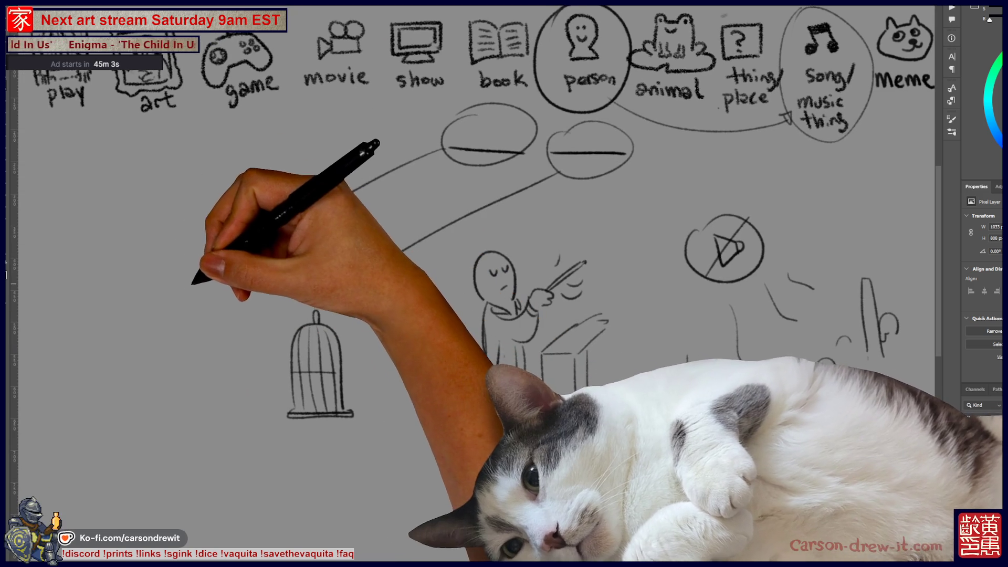
# Sketch a toilet with seat, bowl rim, tank and lid, arrowed from the bubble
pyautogui.moveTo(182, 291); pyautogui.dragTo(239, 299)
pyautogui.moveTo(244, 244); pyautogui.dragTo(257, 251)
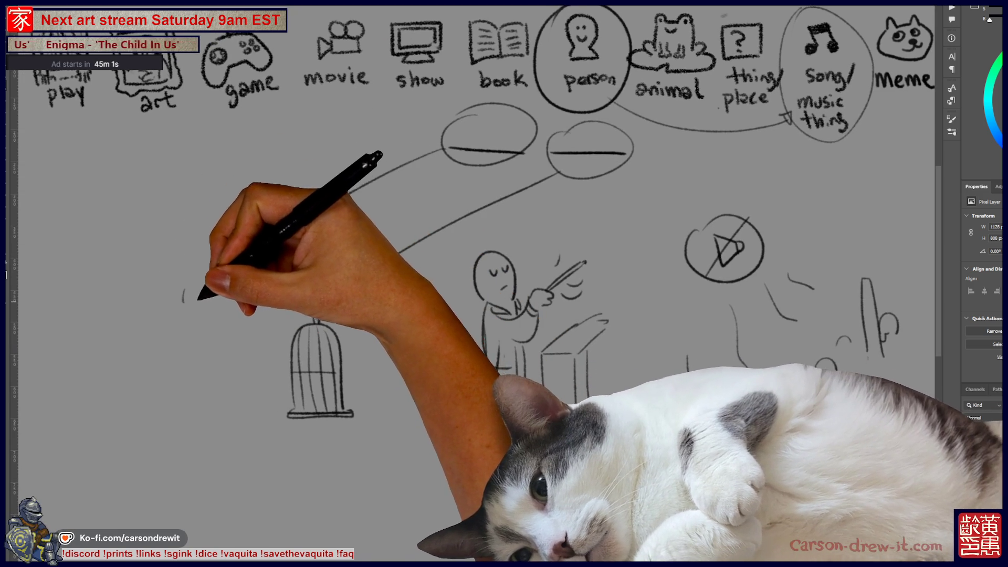
pyautogui.moveTo(210, 294)
pyautogui.mouseDown()
pyautogui.moveTo(247, 326)
pyautogui.moveTo(184, 323)
pyautogui.moveTo(239, 355)
pyautogui.mouseUp()
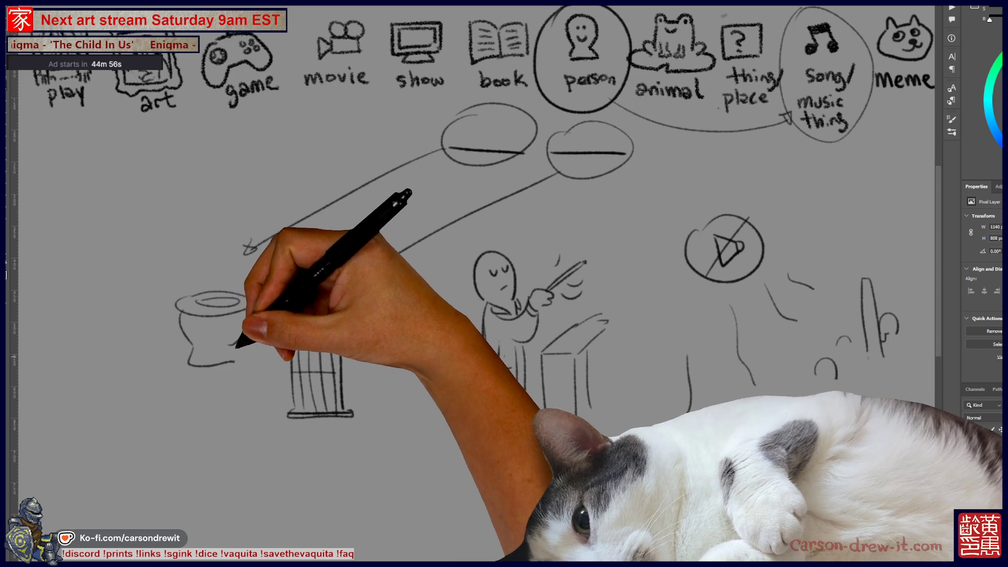
pyautogui.moveTo(184, 322)
pyautogui.mouseDown()
pyautogui.moveTo(158, 259)
pyautogui.moveTo(180, 293)
pyautogui.moveTo(219, 295)
pyautogui.moveTo(183, 264)
pyautogui.mouseUp()
pyautogui.moveTo(357, 189); pyautogui.dragTo(247, 250)
pyautogui.moveTo(141, 265)
pyautogui.mouseDown()
pyautogui.moveTo(158, 243)
pyautogui.moveTo(169, 266)
pyautogui.mouseUp()
# Arrow the right bubble to the birdcage and add the conductor's body and podium
pyautogui.moveTo(462, 215); pyautogui.dragTo(236, 364)
pyautogui.moveTo(349, 440)
pyautogui.mouseDown()
pyautogui.moveTo(488, 488)
pyautogui.moveTo(578, 351)
pyautogui.mouseUp()
pyautogui.moveTo(548, 391); pyautogui.dragTo(564, 475)
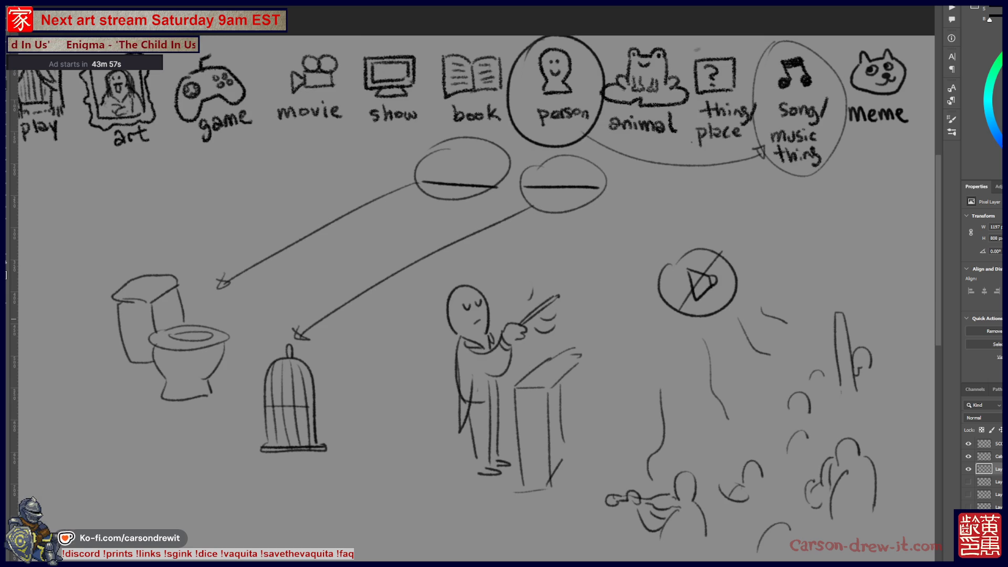
pyautogui.hscroll(-10, 472, 294)
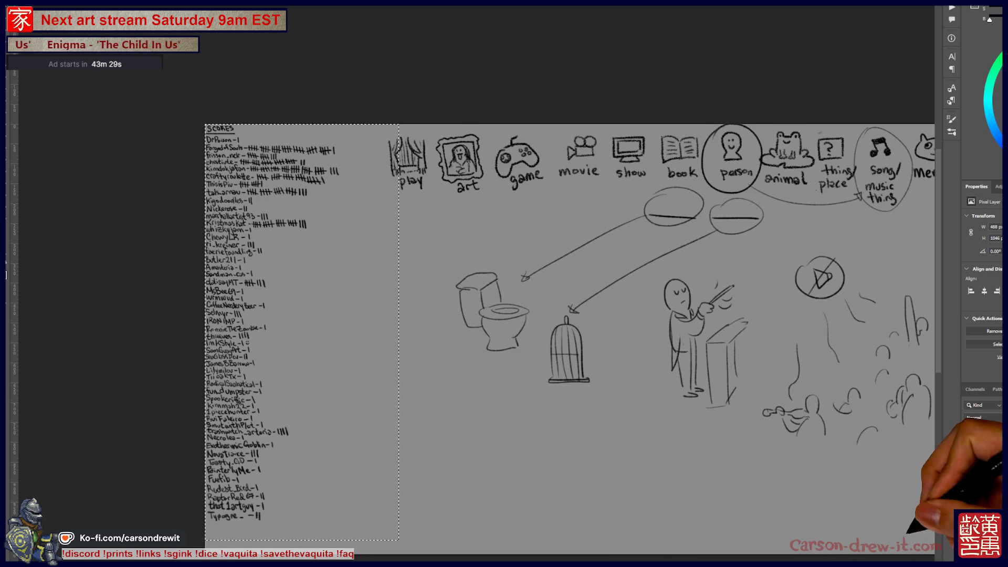
pyautogui.click(984, 444)
pyautogui.hotkey('ctrl', 'j')
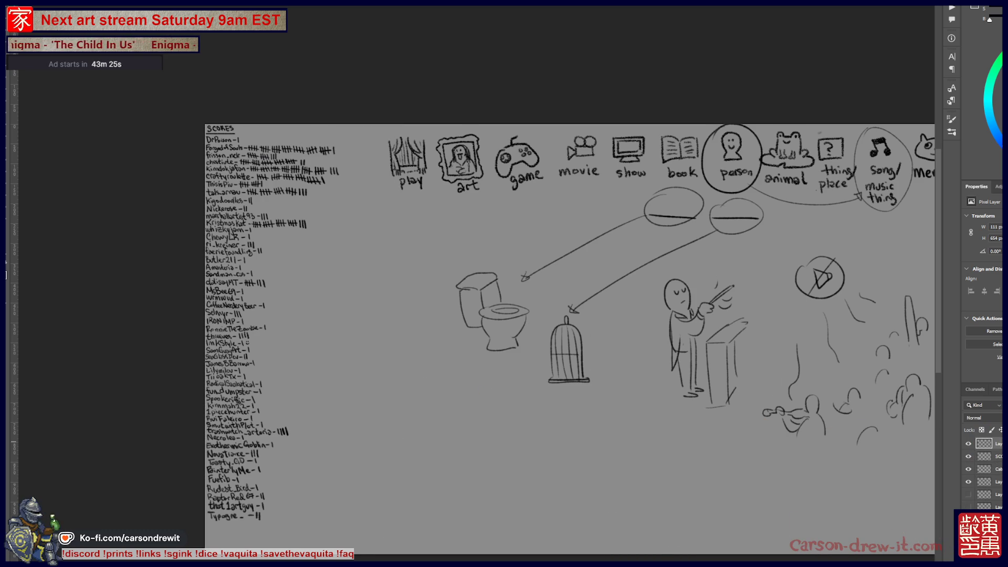
pyautogui.press('Delete')
pyautogui.hotkey('ctrl', 'z')
pyautogui.hotkey('ctrl', 'shift', 'z')
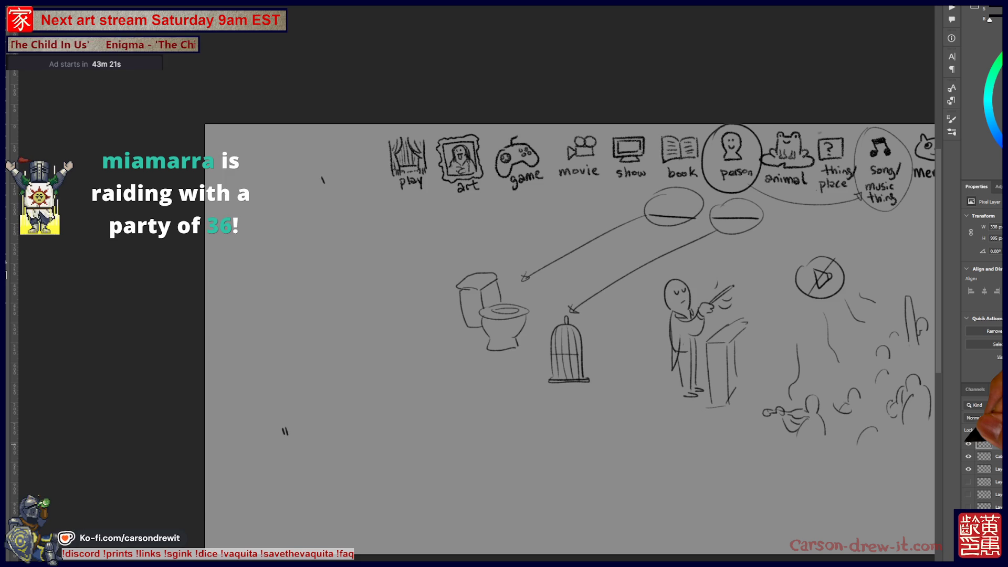
pyautogui.hotkey('ctrl', 'z')
pyautogui.hotkey('ctrl', 'z')
pyautogui.hotkey('ctrl', 'shift', 'z')
pyautogui.hotkey('ctrl', 'z')
pyautogui.hotkey('ctrl', 'shift', 'z')
pyautogui.hotkey('ctrl', 'z')
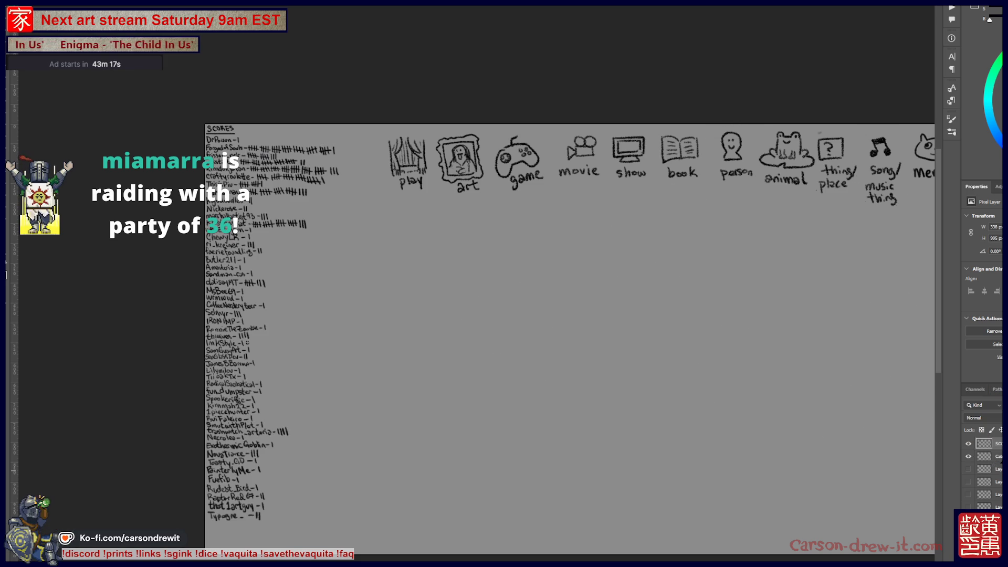
pyautogui.hotkey('ctrl', 'shift', 'z')
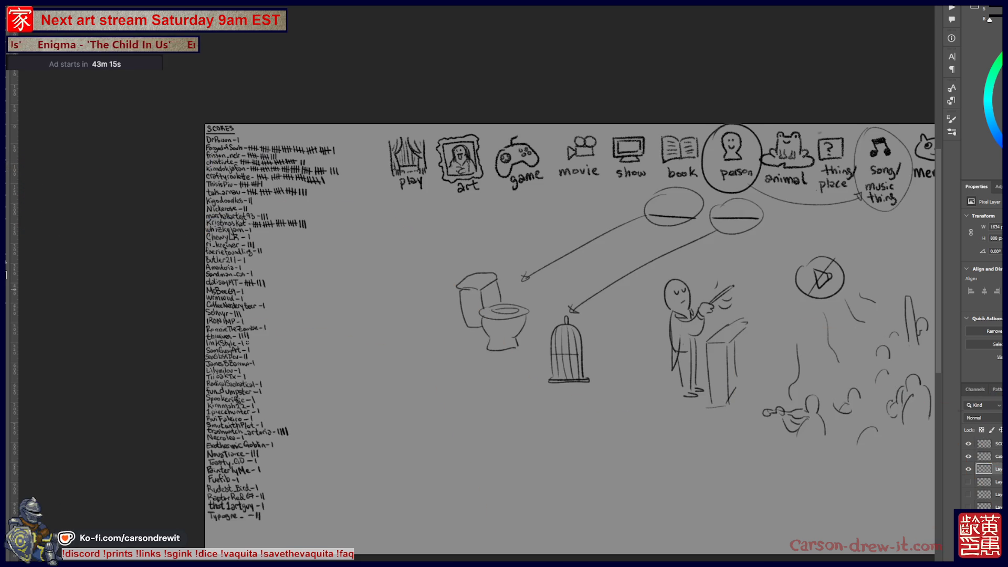
pyautogui.moveTo(205, 124)
pyautogui.mouseDown()
pyautogui.moveTo(312, 276)
pyautogui.moveTo(358, 475)
pyautogui.moveTo(346, 504)
pyautogui.moveTo(354, 530)
pyautogui.mouseUp()
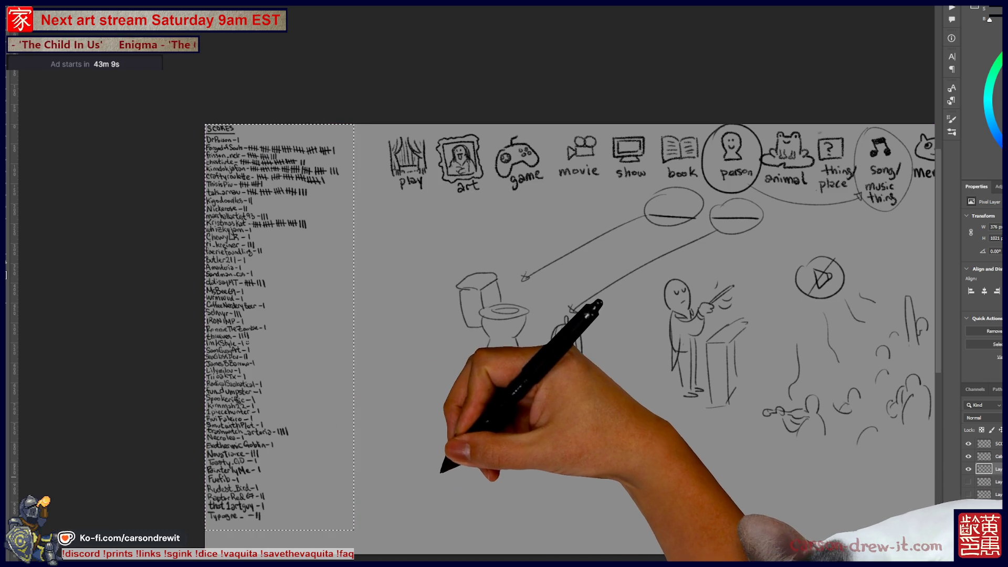
pyautogui.hotkey('ctrl', 'd')
pyautogui.hscroll(5, 504, 342)
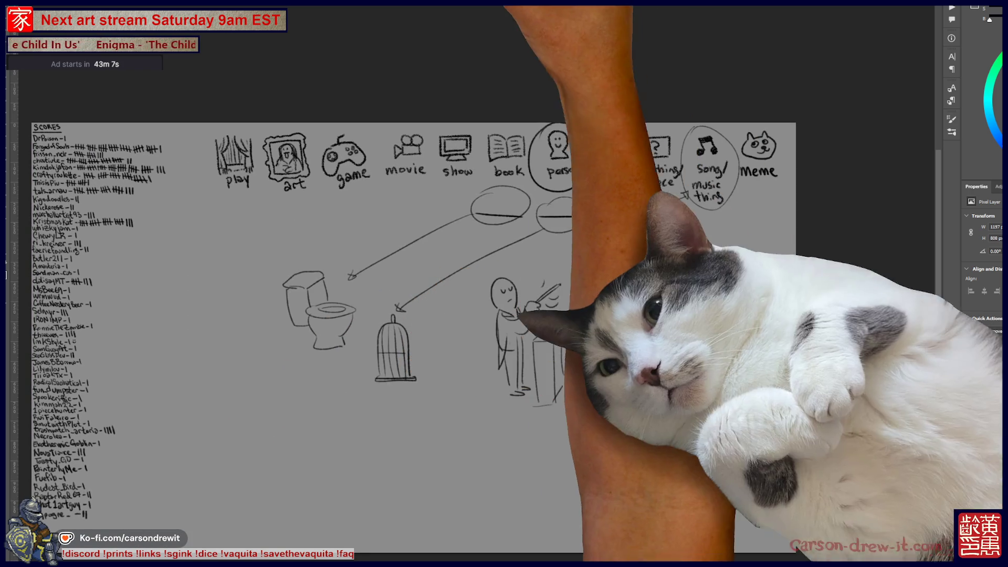
# Switch to the bearded man illustration, zoom in, then zoom out and pan across the whole figure
pyautogui.hotkey('ctrl', 'Tab')
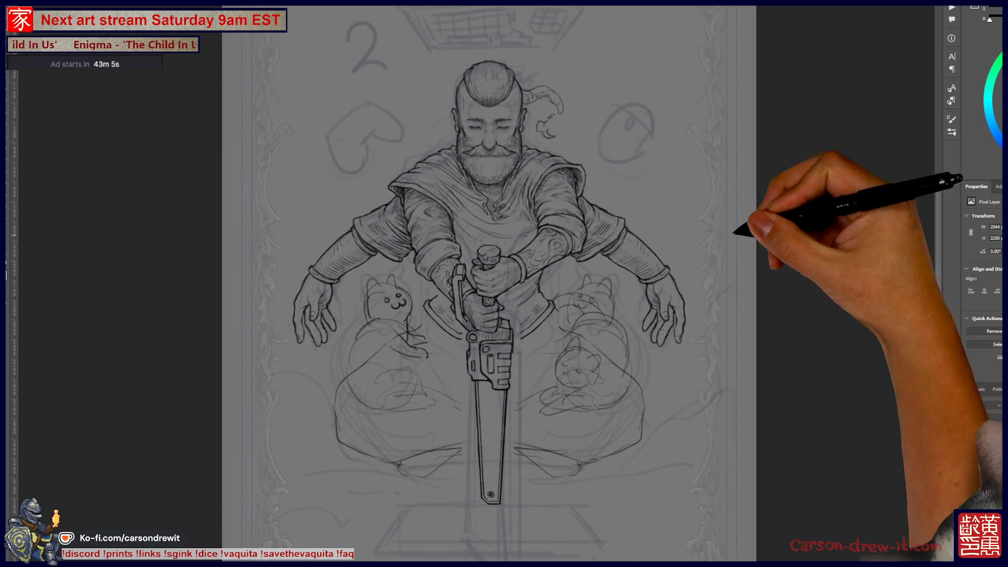
pyautogui.hotkey('ctrl', '+')
pyautogui.scroll(2, 504, 284)
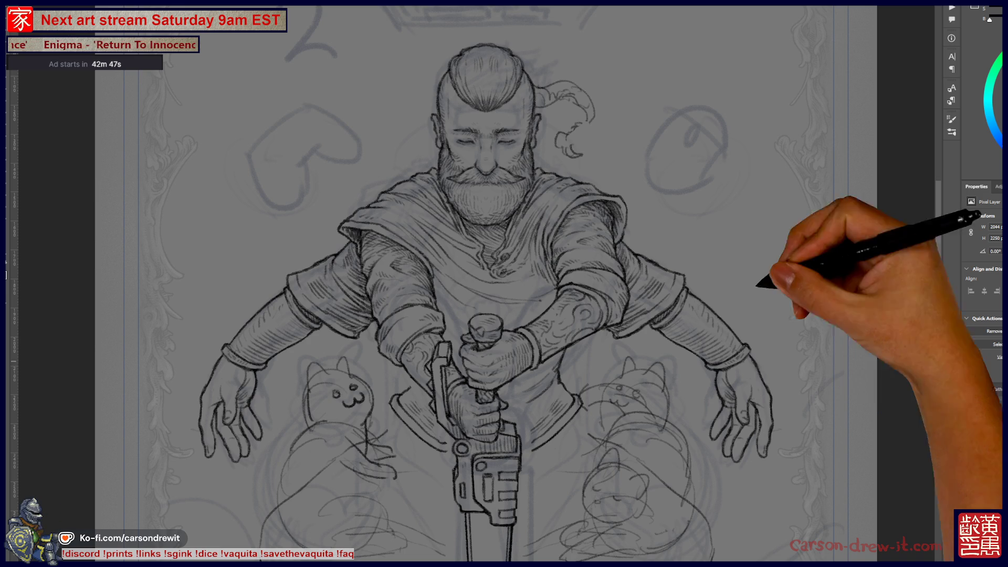
pyautogui.hotkey('ctrl', '-')
pyautogui.moveTo(539, 284); pyautogui.dragTo(491, 313)
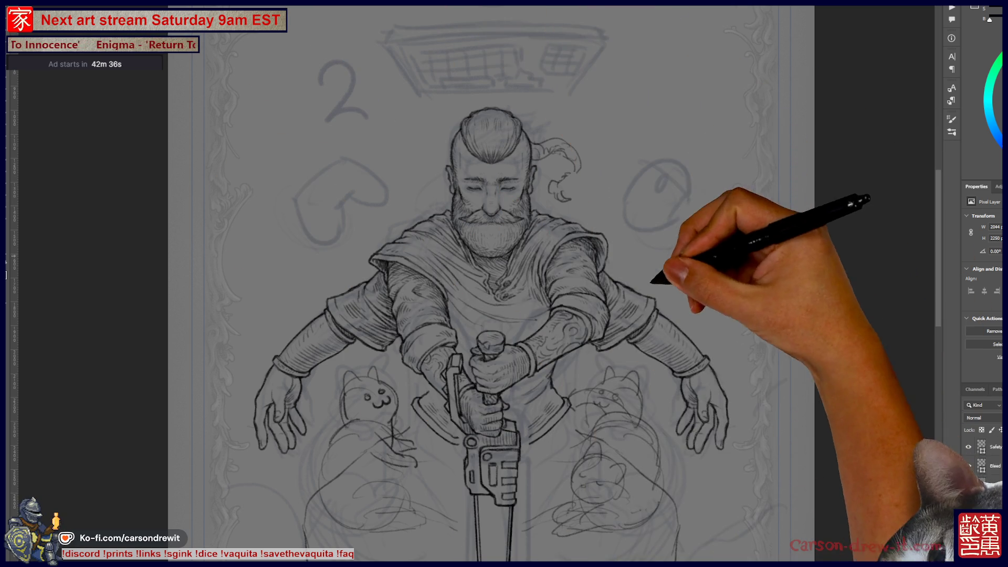
pyautogui.moveTo(651, 283); pyautogui.dragTo(632, 222)
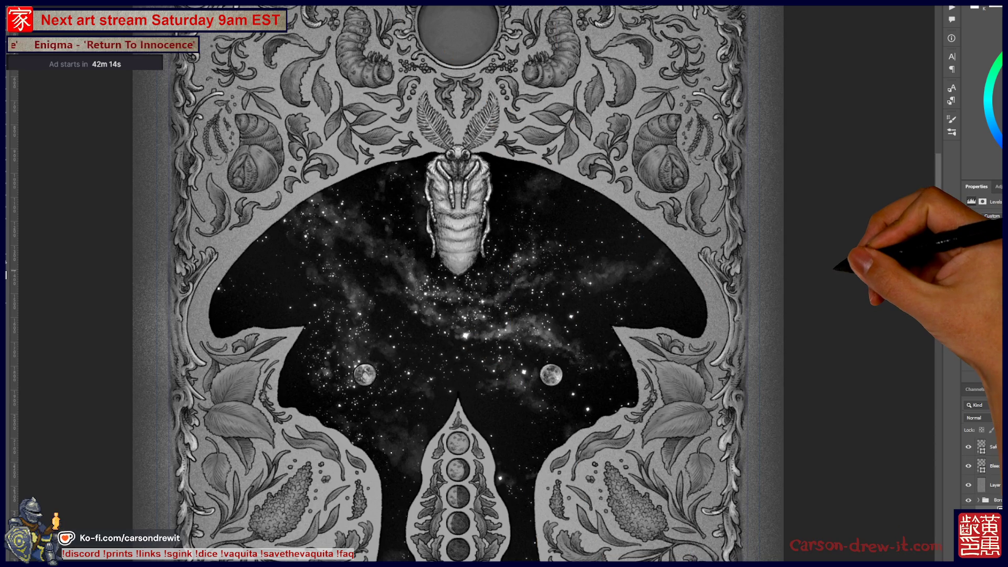
# Pan and scroll around the moth artwork to look over its details
pyautogui.scroll(4, 458, 283)
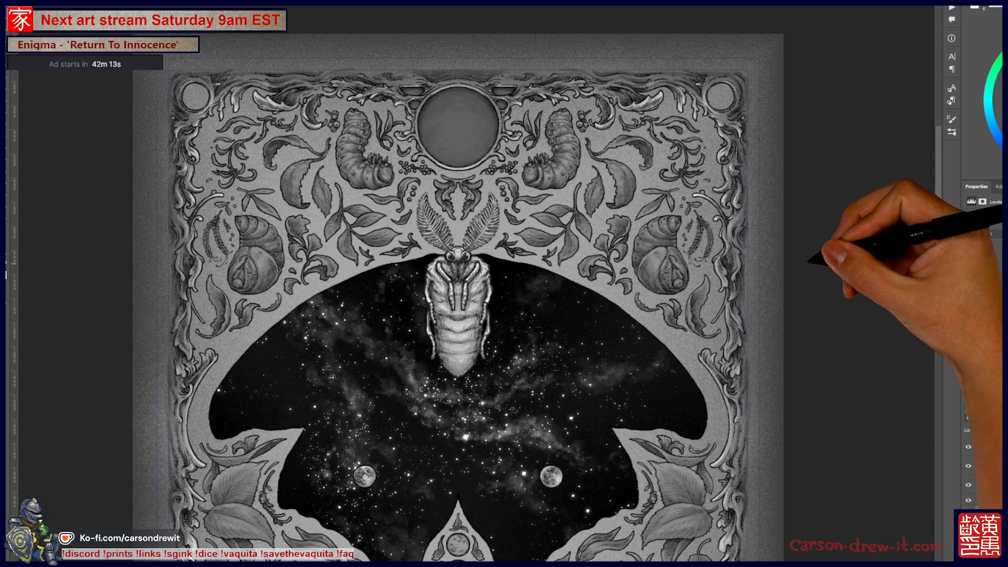
pyautogui.moveTo(458, 283); pyautogui.dragTo(507, 235)
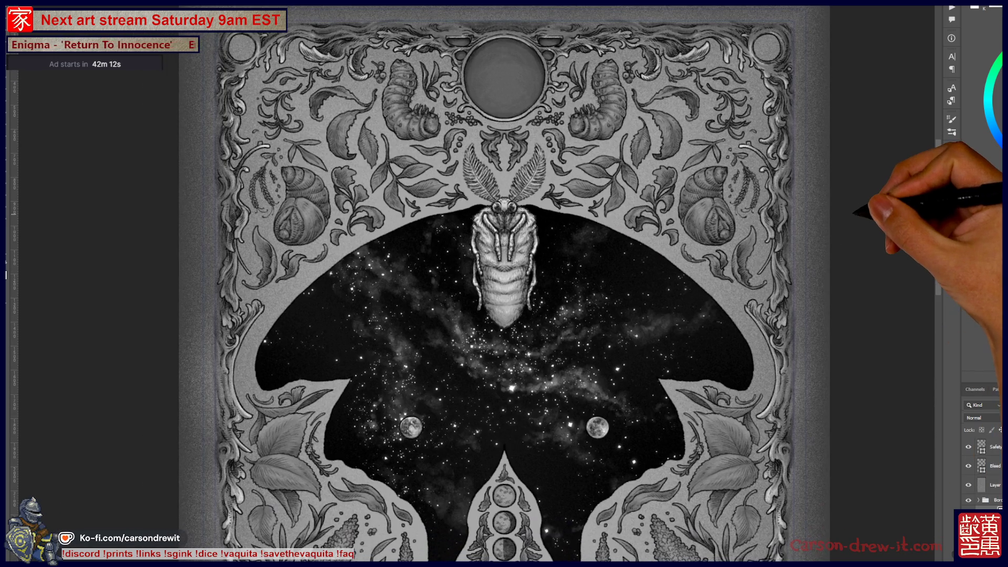
pyautogui.scroll(-8, 504, 283)
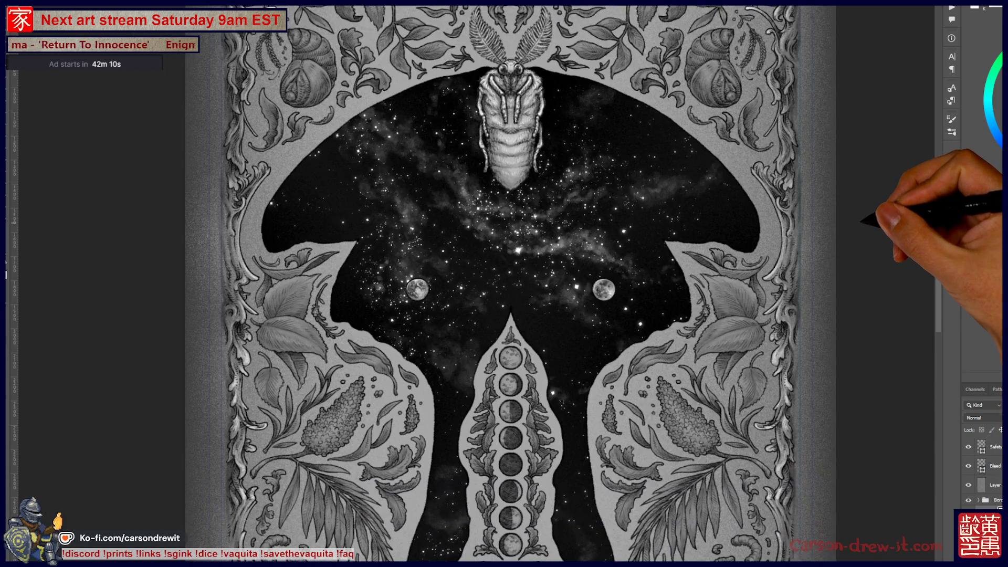
pyautogui.scroll(6, 505, 283)
pyautogui.scroll(4, 504, 284)
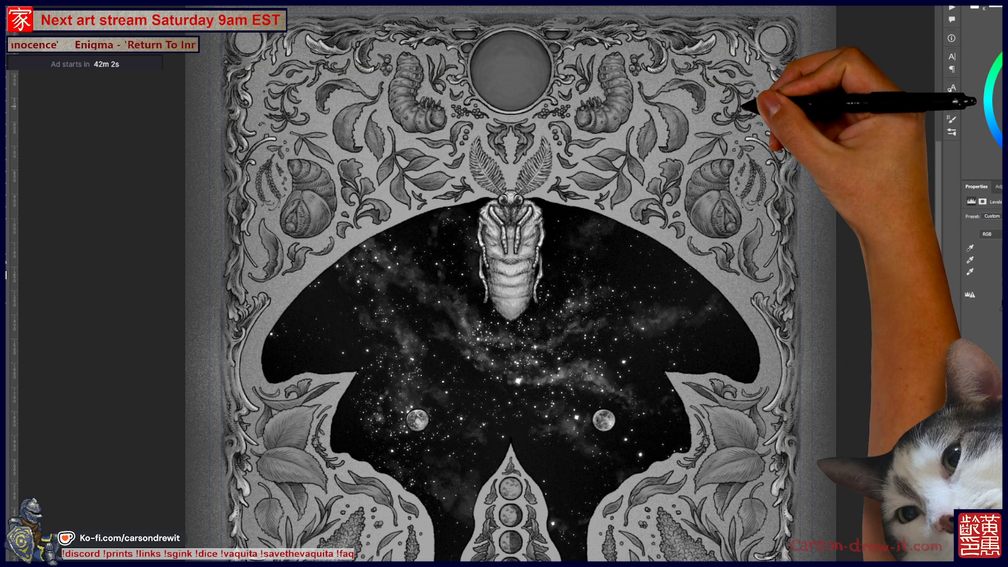
pyautogui.scroll(-4, 504, 283)
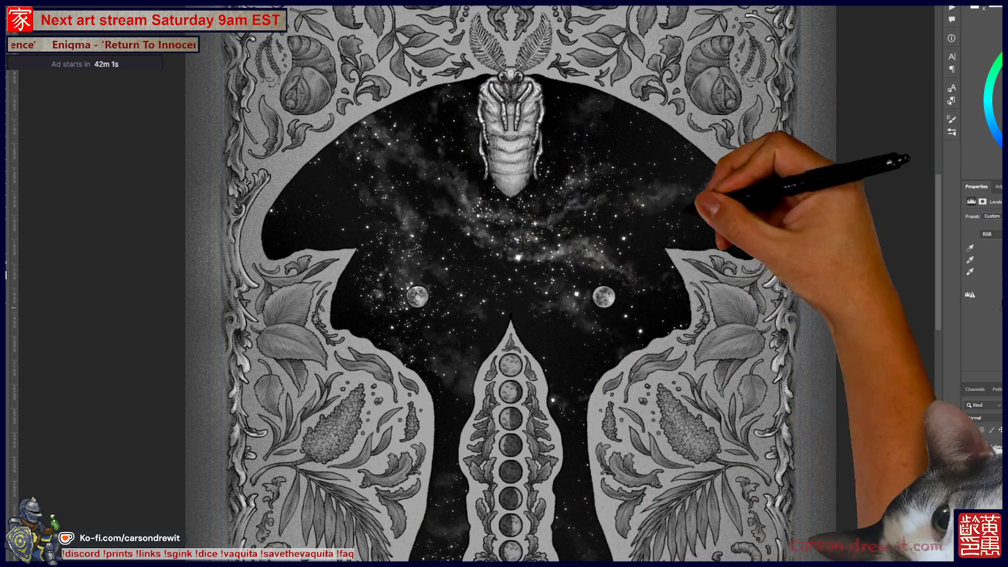
pyautogui.scroll(-4, 504, 284)
# Zoom out to view the whole moth card and scroll across it
pyautogui.hotkey('ctrl', '-')
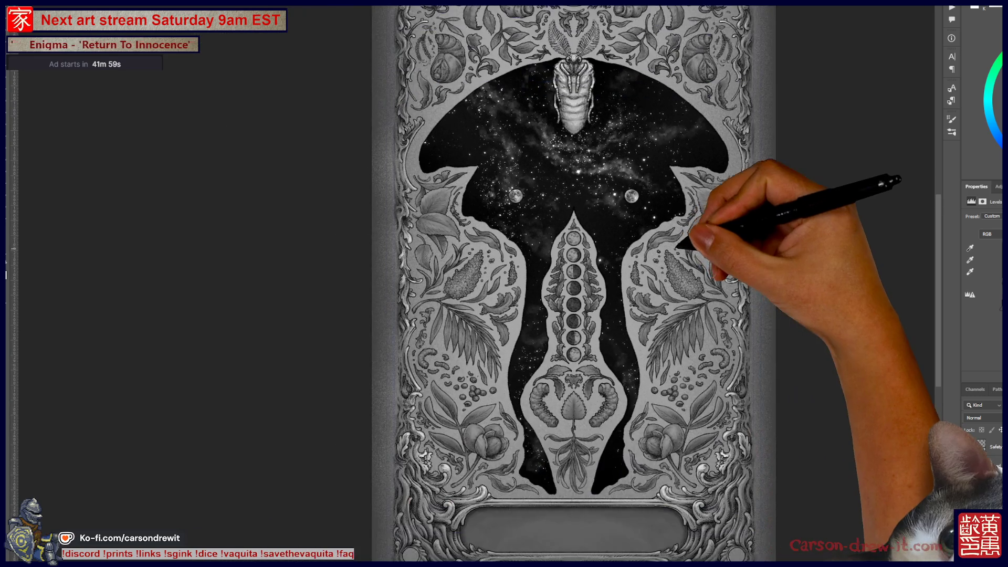
pyautogui.scroll(5, 573, 284)
pyautogui.scroll(3, 525, 284)
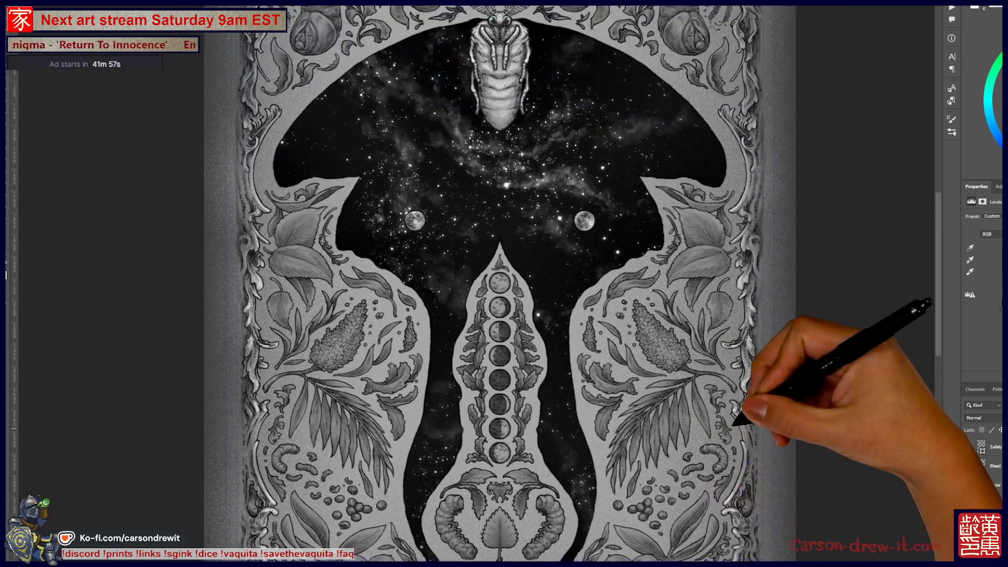
pyautogui.scroll(2, 504, 283)
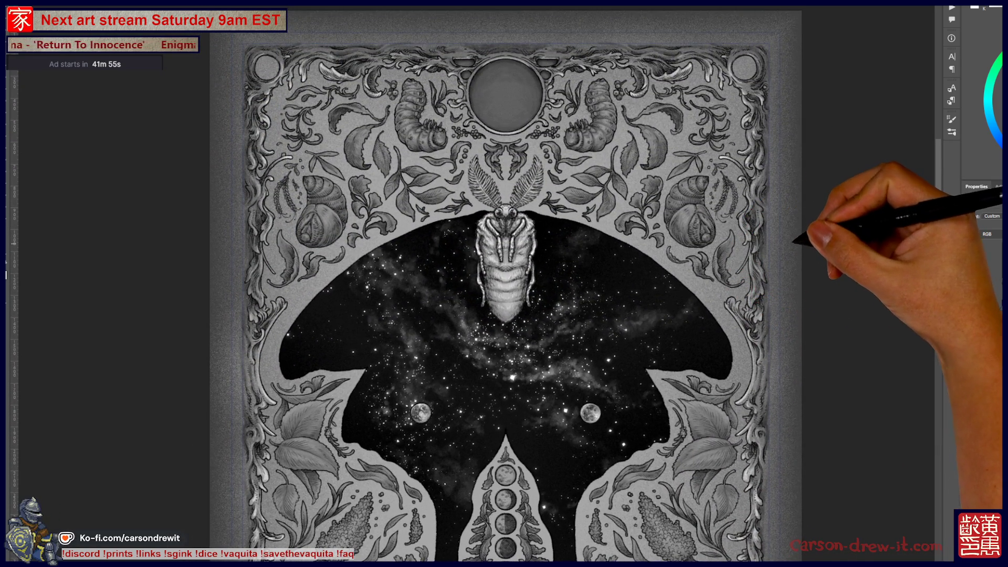
pyautogui.scroll(1, 782, 268)
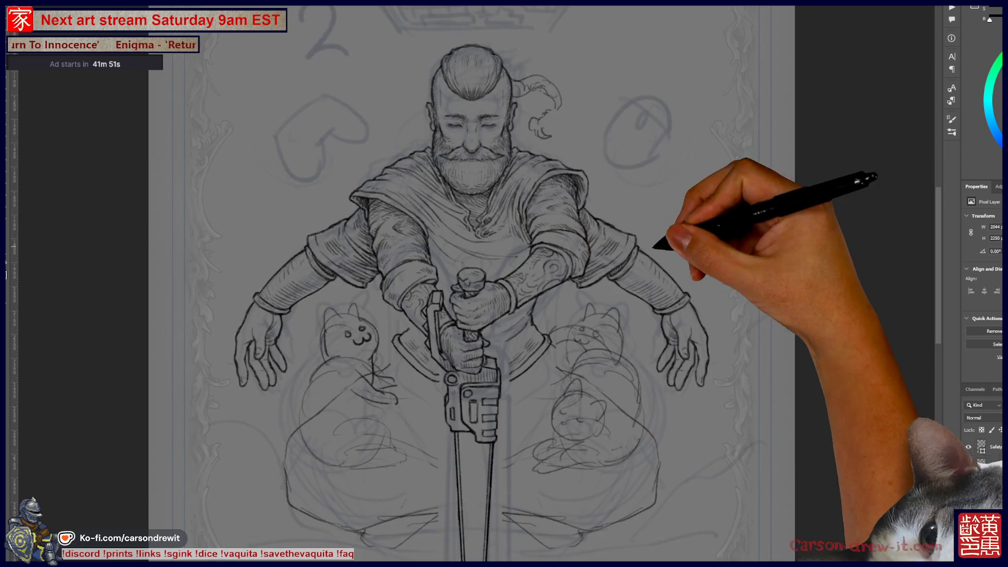
pyautogui.scroll(-1, 504, 284)
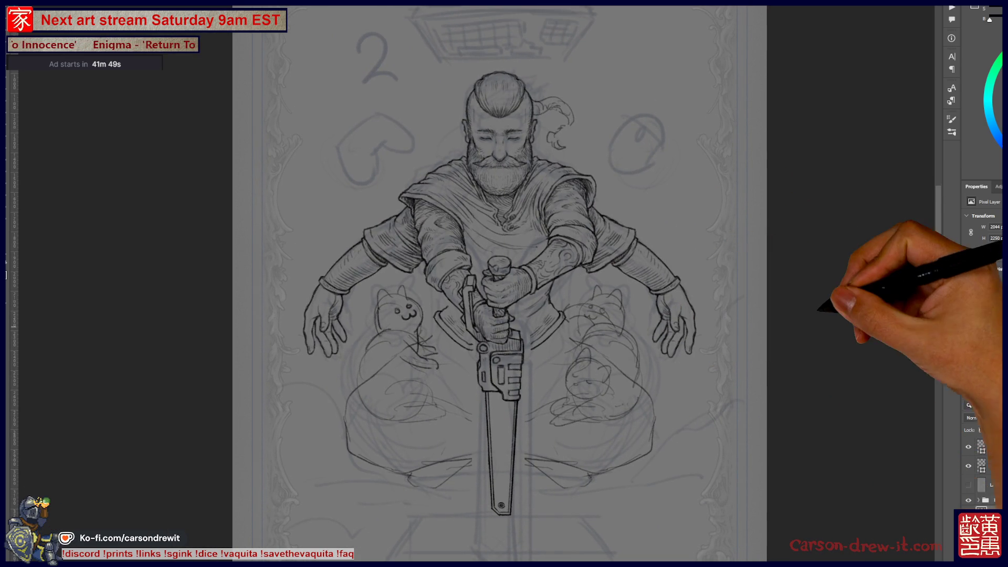
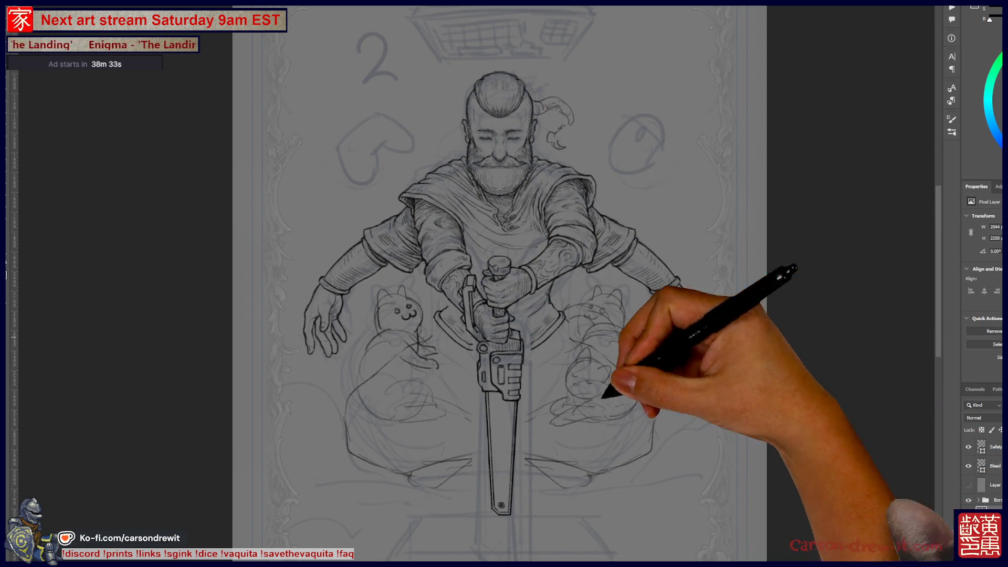
# Zoom in and pan so both hands gripping the saw handle fill the view
pyautogui.scroll(3, 458, 438)
pyautogui.moveTo(498, 330)
pyautogui.mouseDown()
pyautogui.moveTo(478, 412)
pyautogui.moveTo(395, 232)
pyautogui.moveTo(419, 294)
pyautogui.mouseUp()
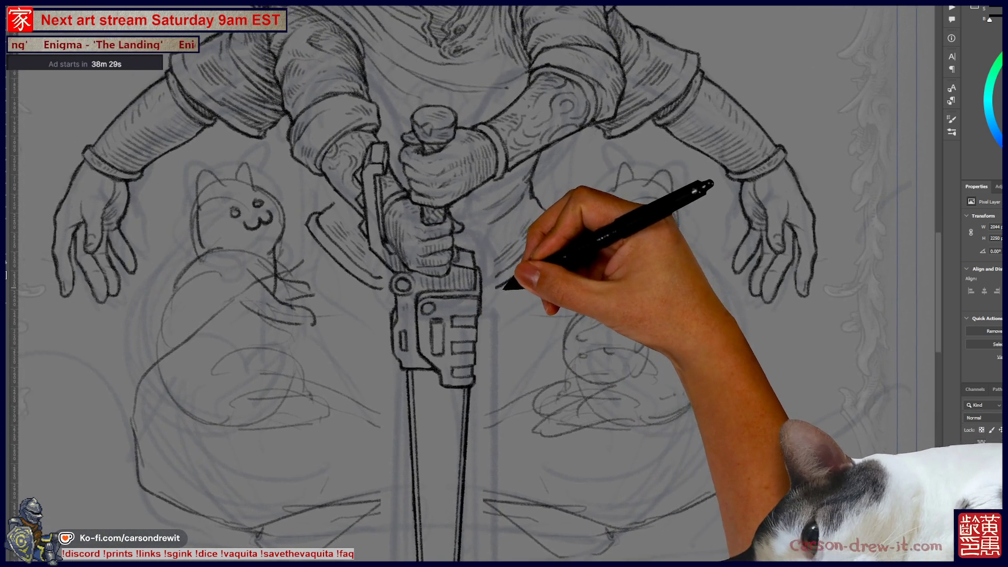
pyautogui.moveTo(467, 273); pyautogui.dragTo(518, 315)
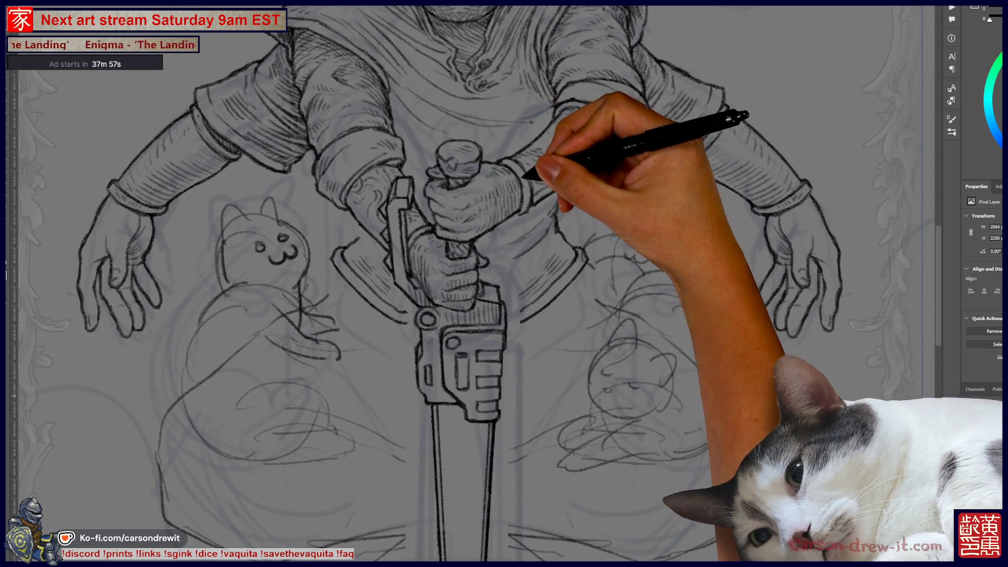
# Move the view up to the bearded face and briefly browse the pencil brush presets with F5
pyautogui.scroll(3, 472, 283)
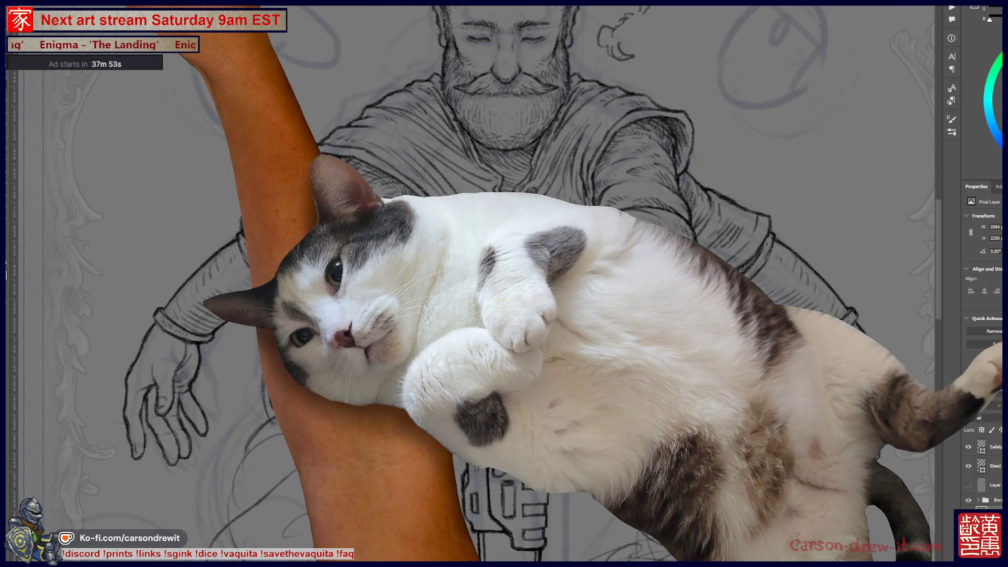
pyautogui.press('F5')
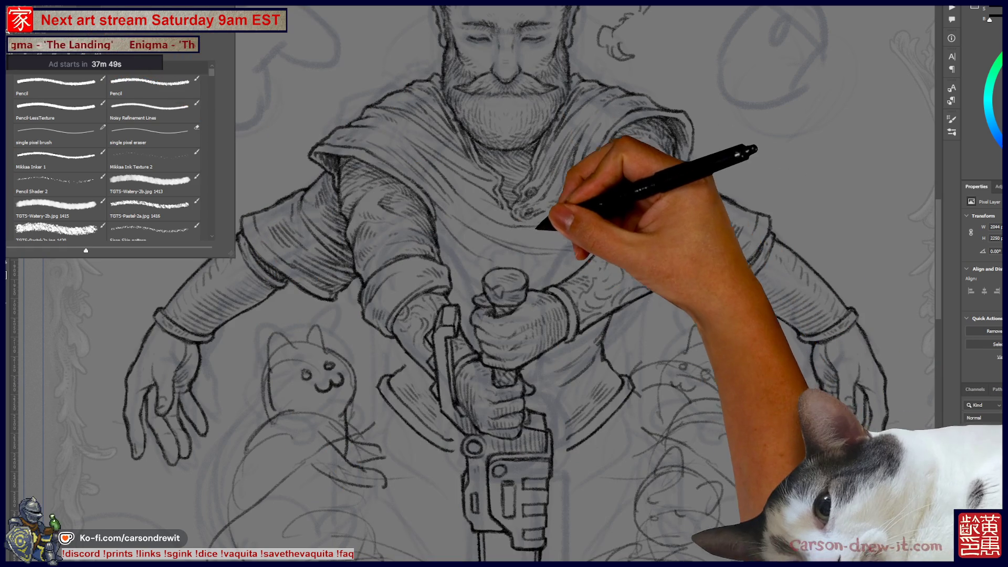
pyautogui.press('F5')
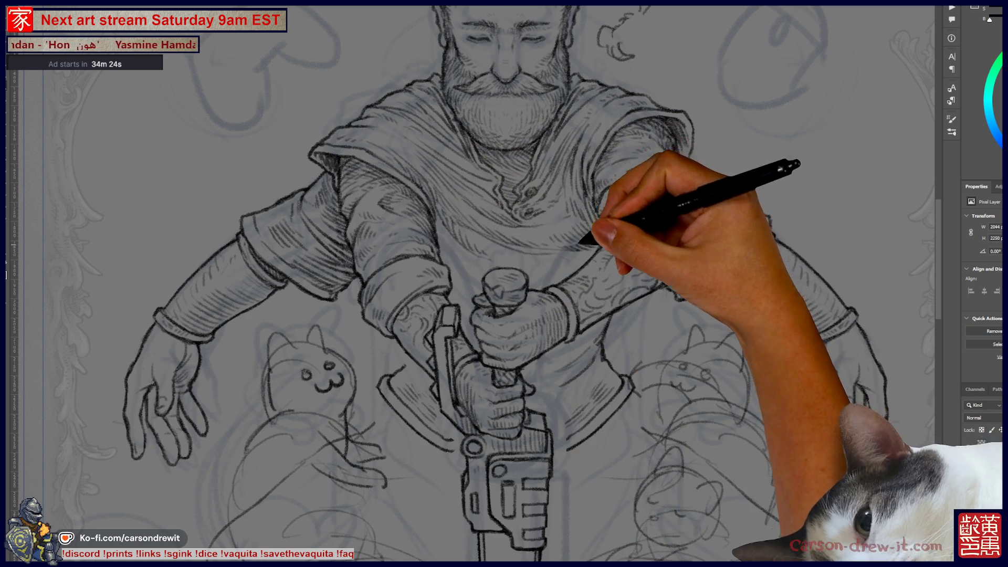
# Zoom out and shift the view up-left until the full head and torso are visible
pyautogui.scroll(3, 504, 283)
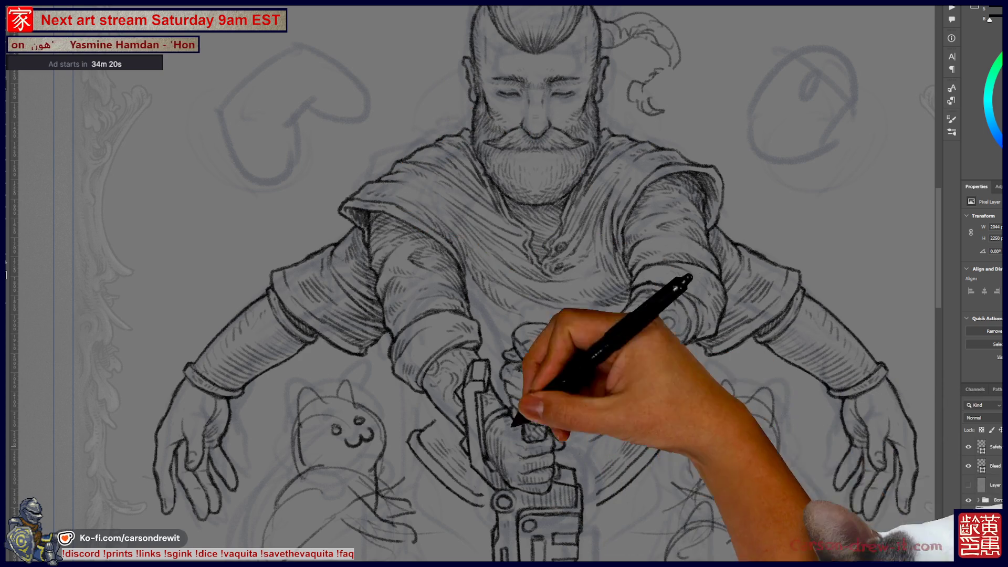
pyautogui.moveTo(504, 283); pyautogui.dragTo(479, 269)
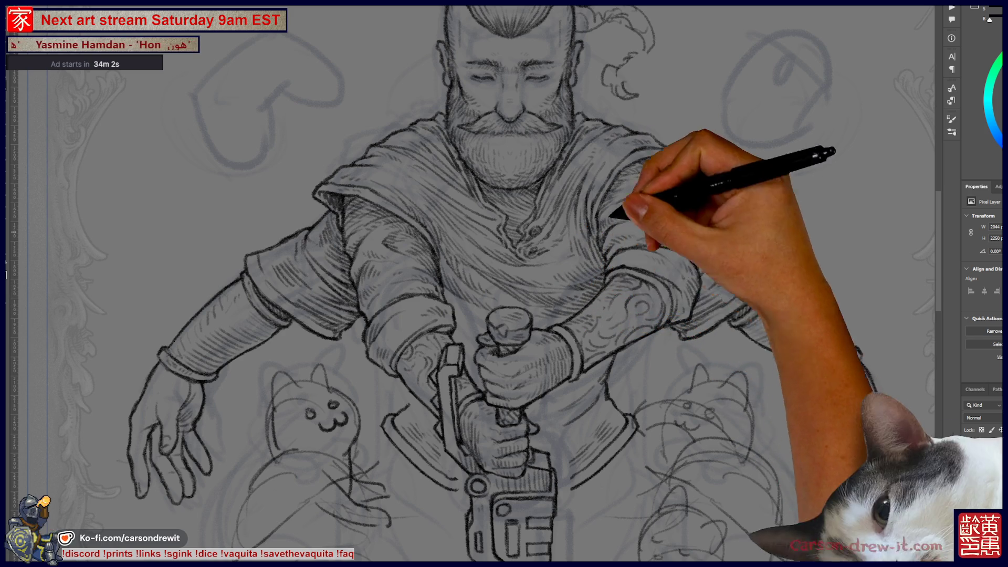
pyautogui.scroll(3, 472, 283)
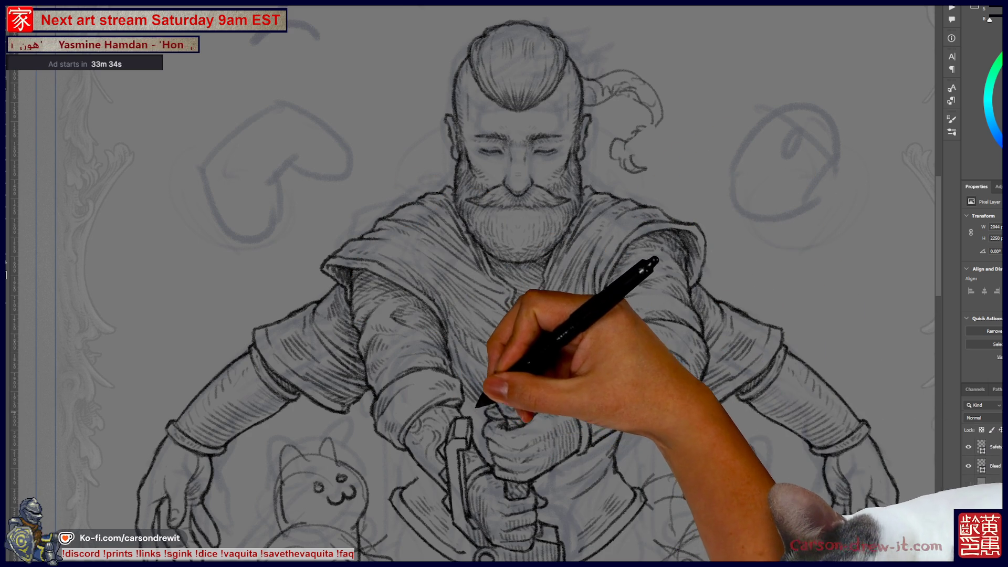
pyautogui.scroll(2, 508, 284)
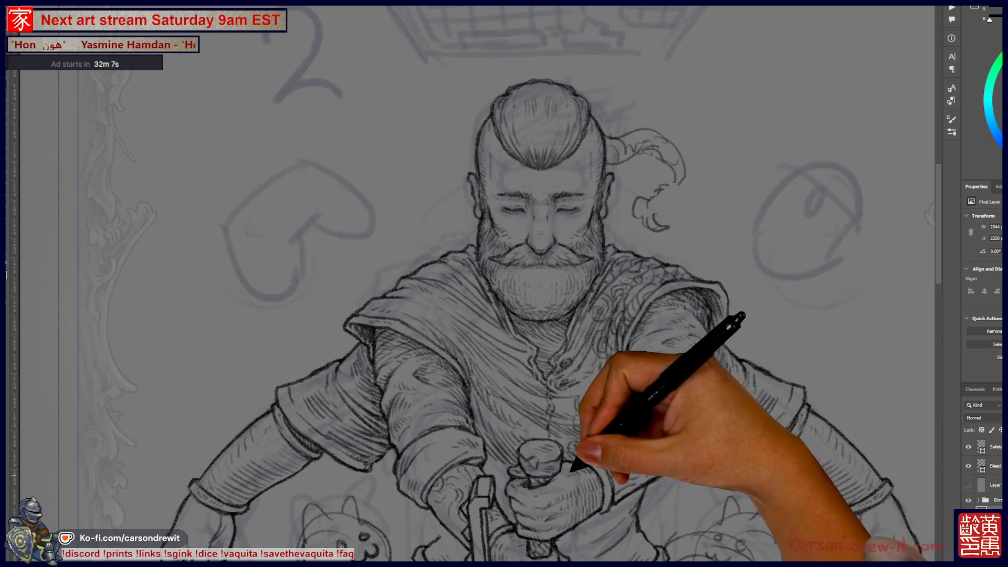
# Enable Vertical symmetry so strokes mirror across an axis down the canvas centre
pyautogui.scroll(-3, 477, 283)
pyautogui.scroll(2, 477, 284)
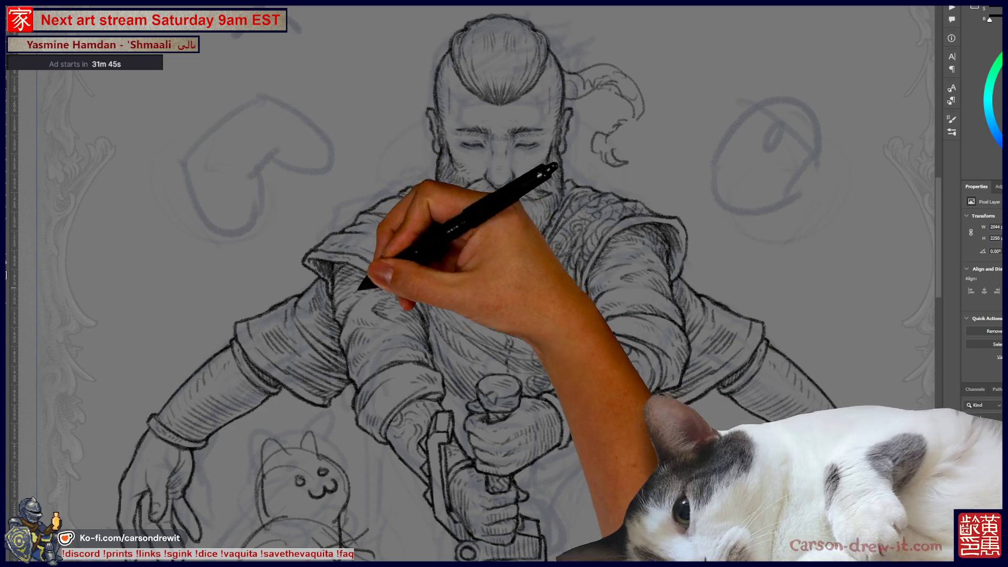
pyautogui.scroll(-2, 468, 283)
pyautogui.scroll(-2, 469, 283)
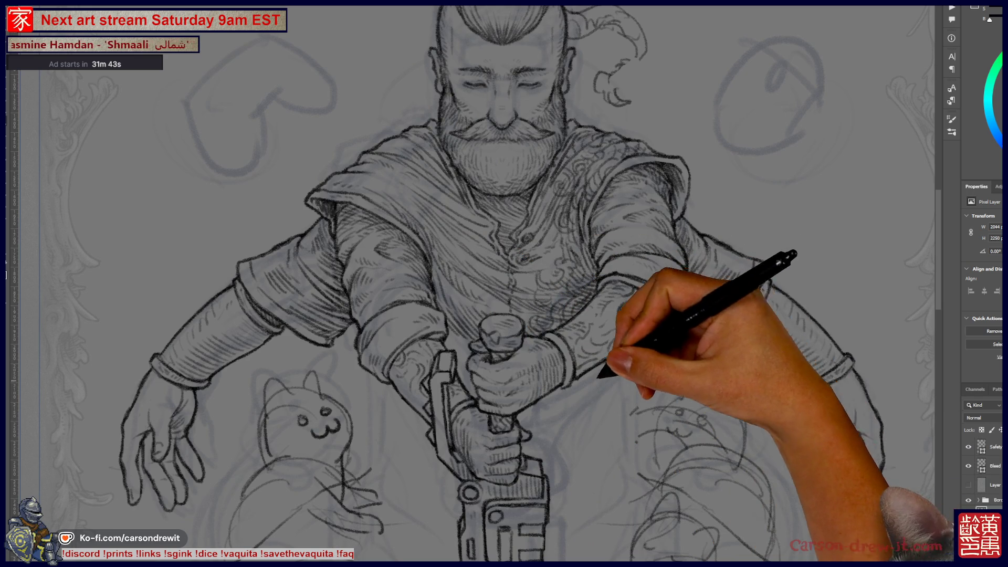
pyautogui.scroll(2, 469, 284)
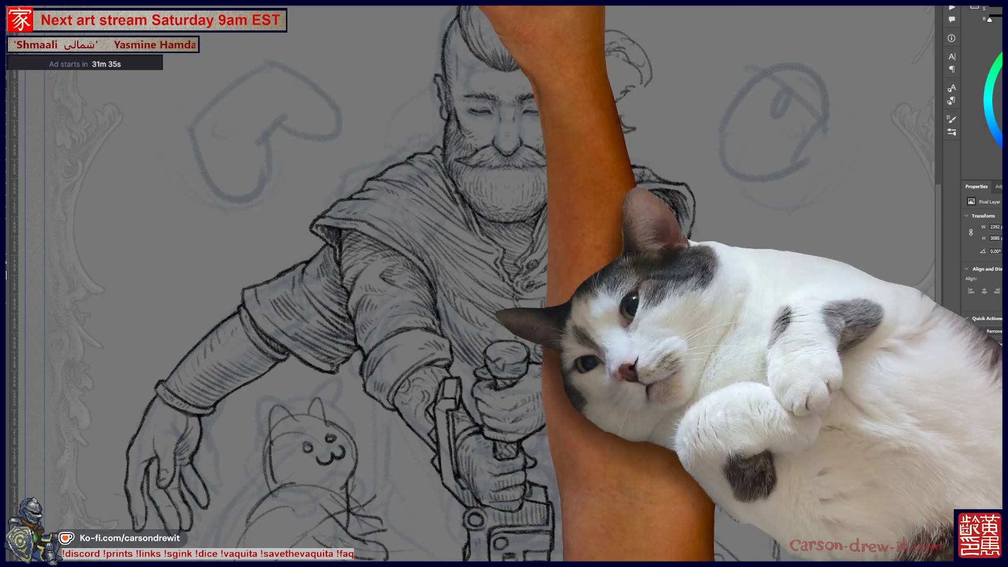
pyautogui.click(409, 3)
pyautogui.click(428, 5)
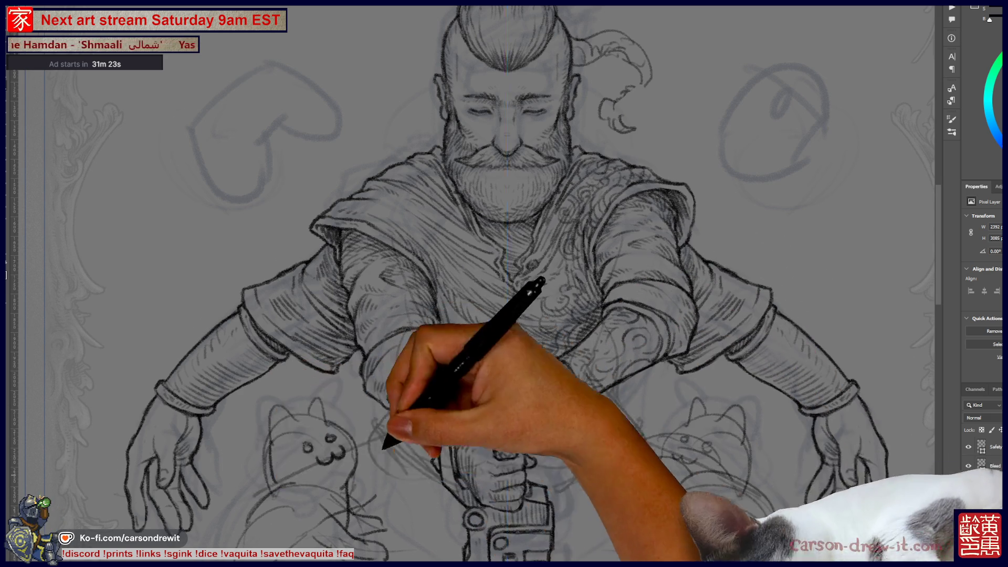
pyautogui.scroll(-5, 473, 283)
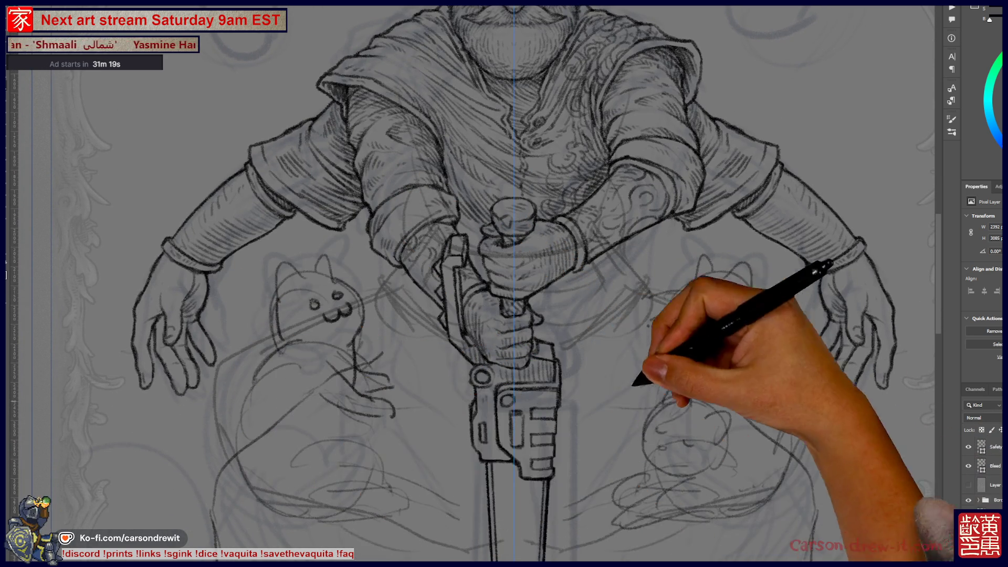
pyautogui.scroll(4, 473, 283)
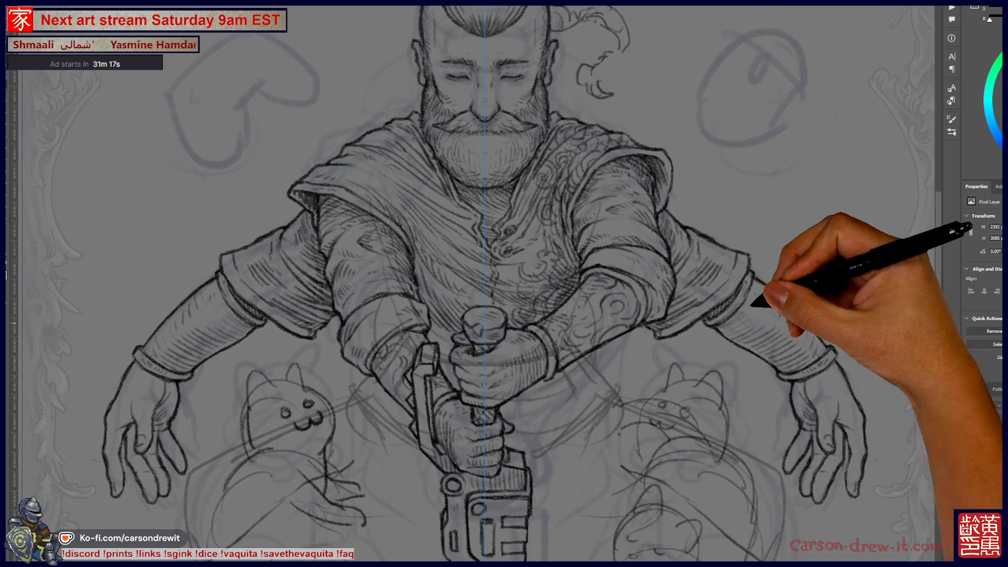
pyautogui.scroll(-3, 803, 302)
pyautogui.scroll(2, 751, 367)
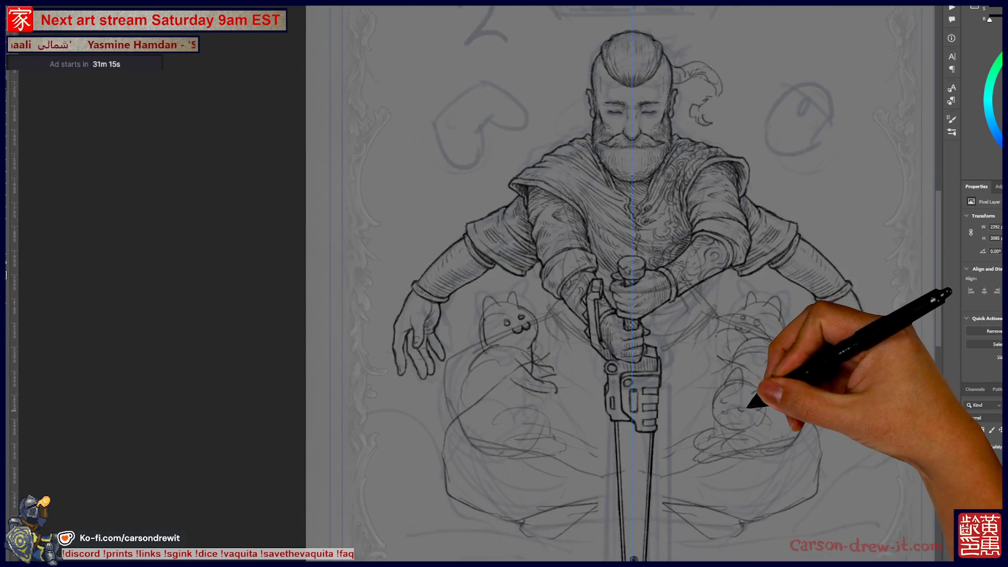
pyautogui.scroll(2, 525, 294)
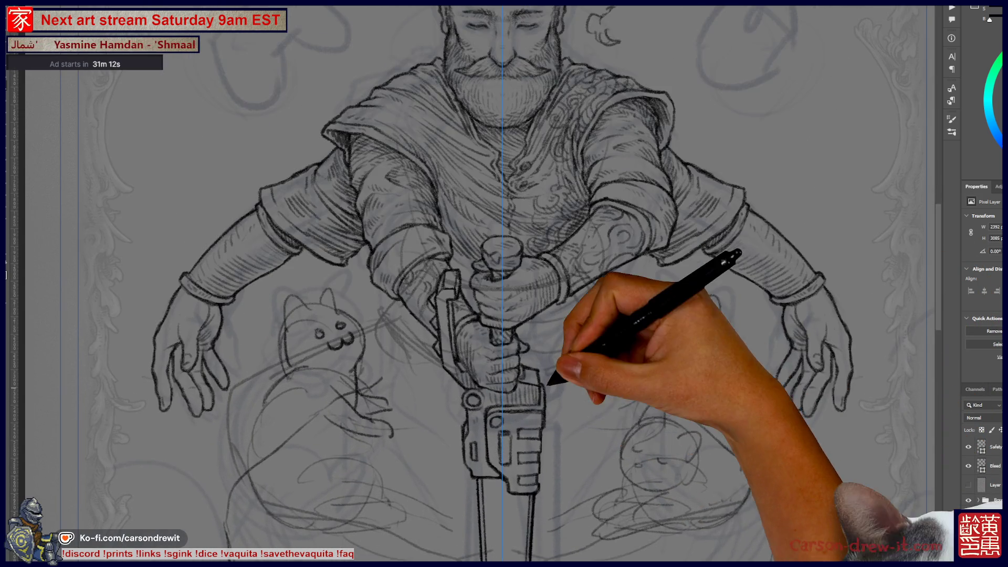
pyautogui.moveTo(548, 383)
pyautogui.mouseDown()
pyautogui.moveTo(581, 473)
pyautogui.moveTo(563, 457)
pyautogui.moveTo(546, 397)
pyautogui.mouseUp()
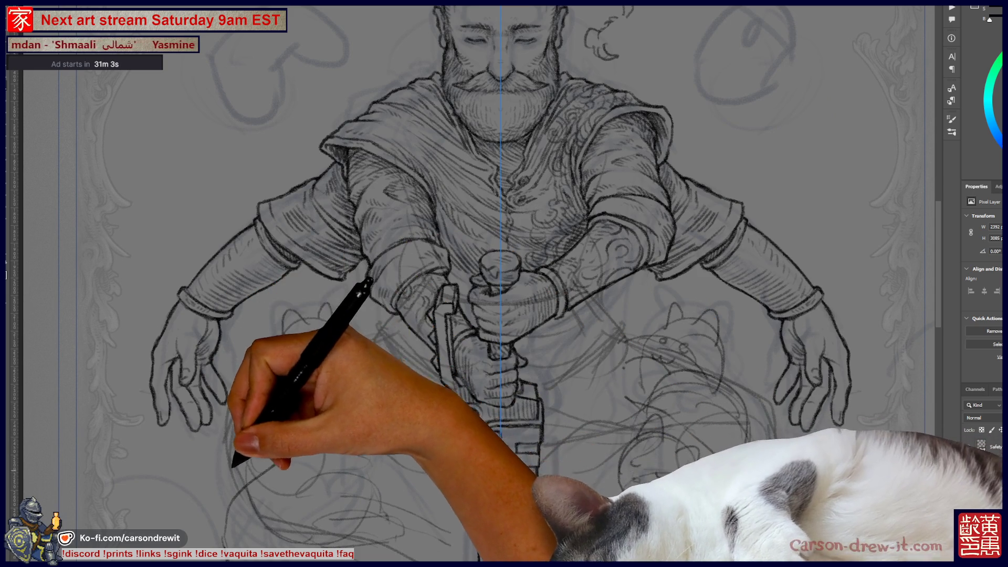
pyautogui.scroll(3, 504, 284)
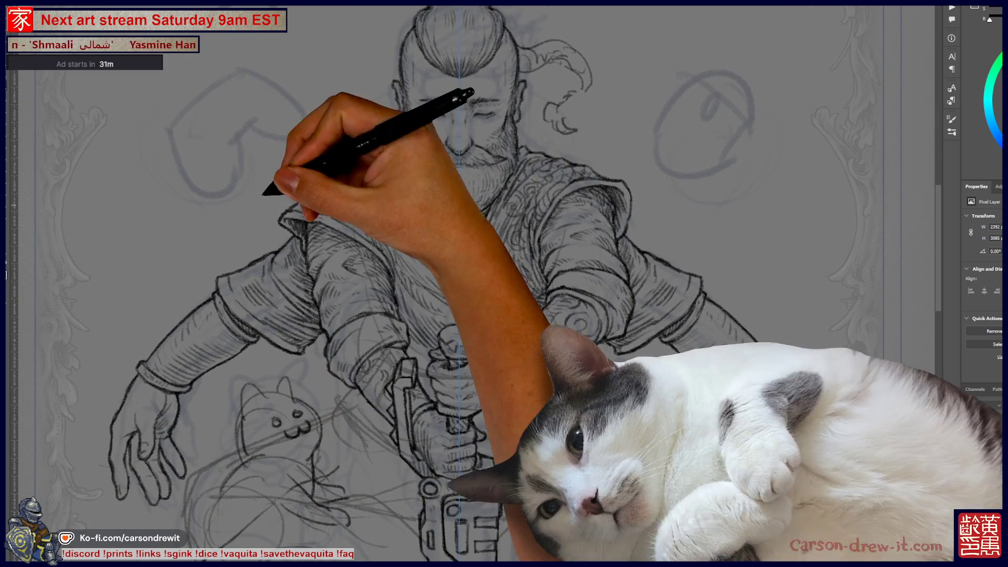